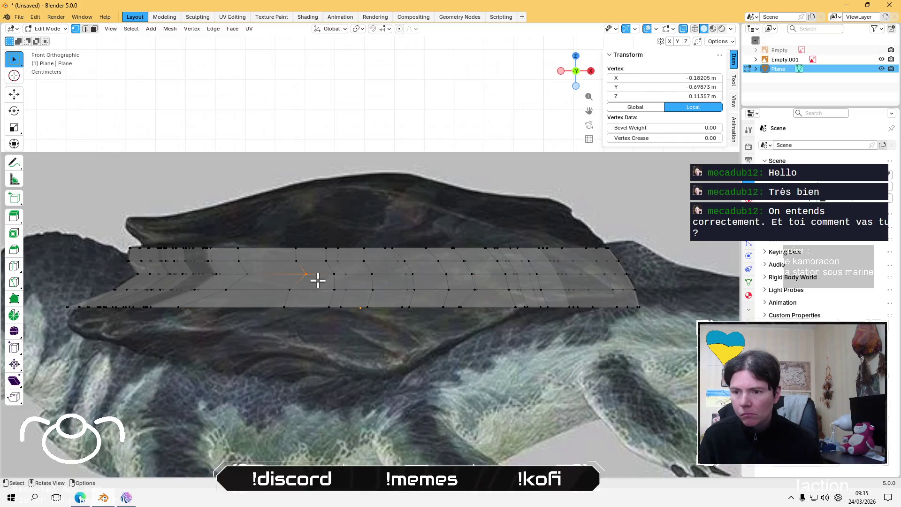
- Slide two vertices at the plane's left end along X to follow the body outline
key(g)
key(x)
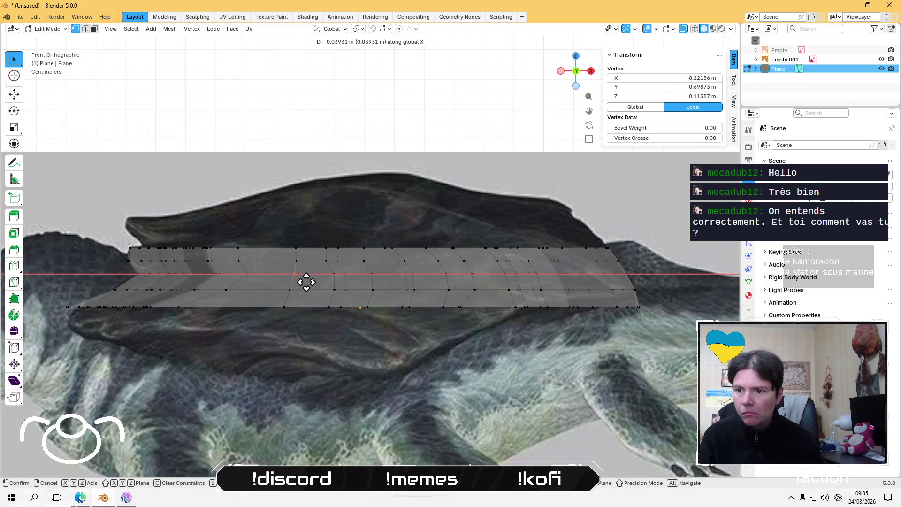
click(305, 282)
click(253, 268)
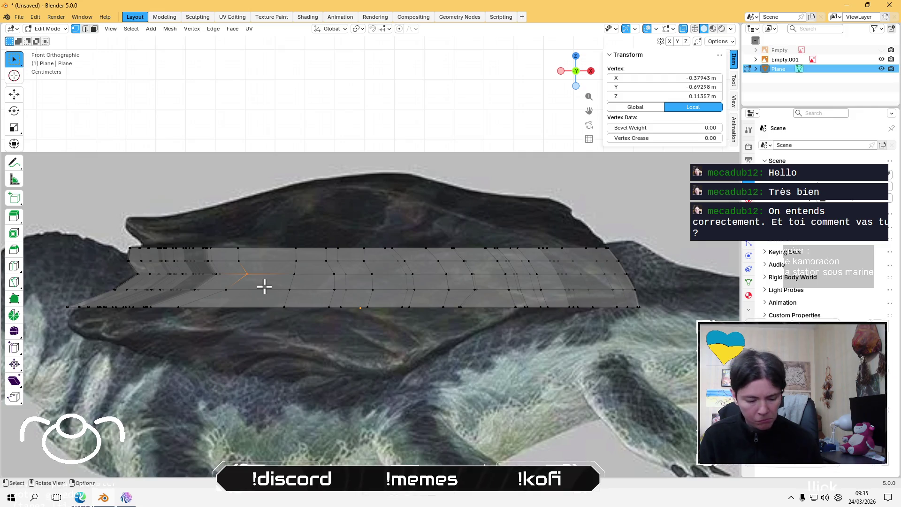
key(g)
key(x)
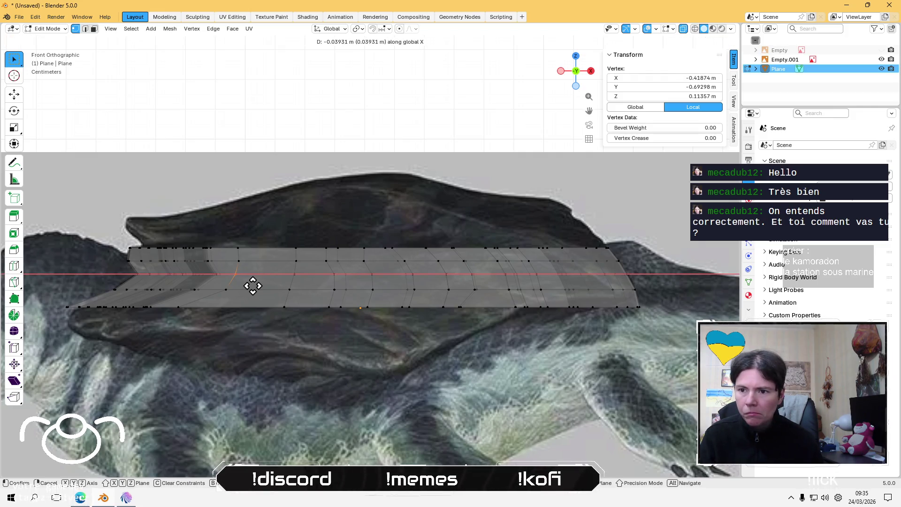
click(252, 286)
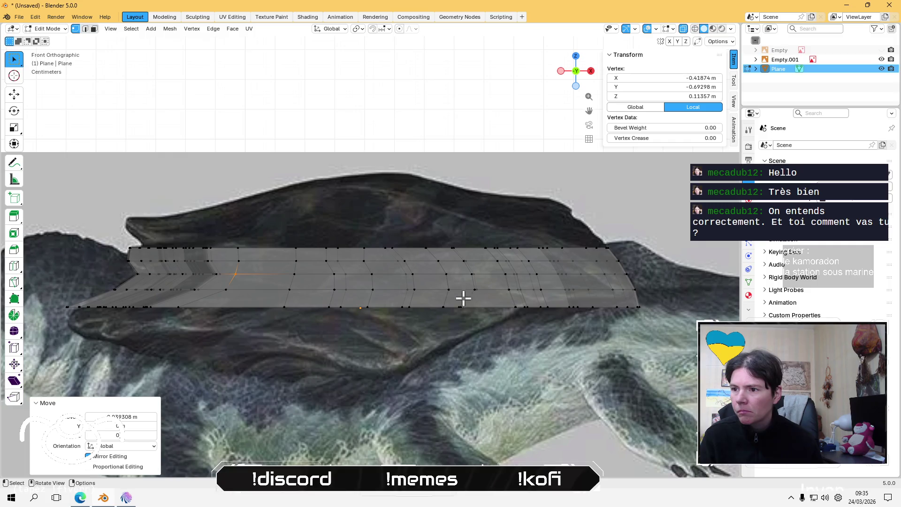
- Shift the lower-edge vertices and a lower-left vertex along X, then clear the selection
click(471, 314)
key(g)
key(x)
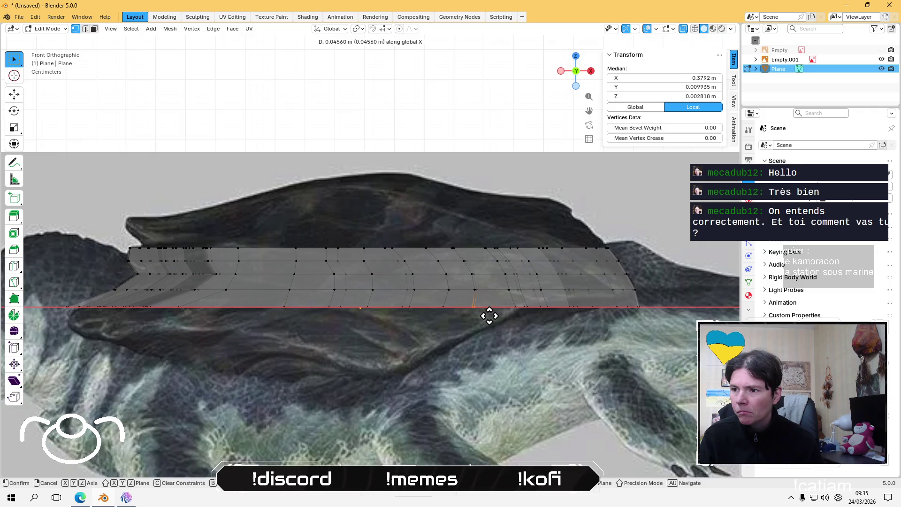
click(492, 316)
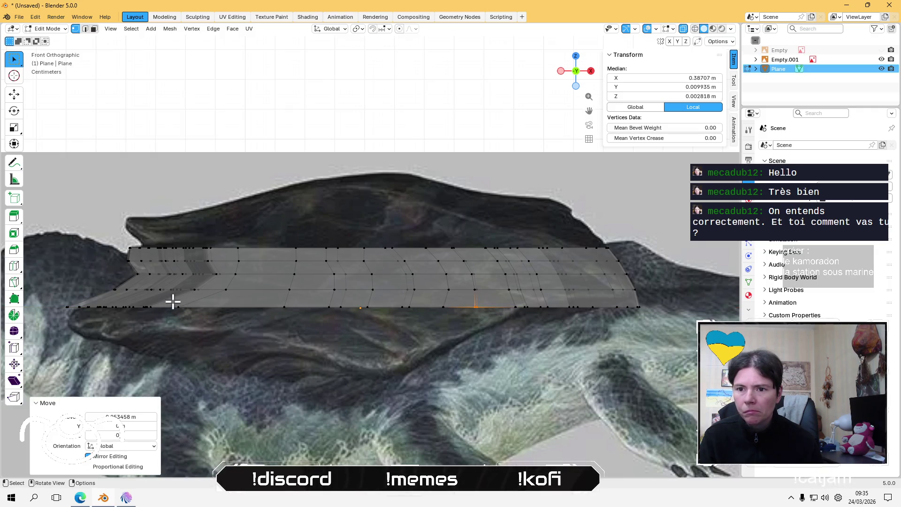
click(196, 318)
key(g)
key(x)
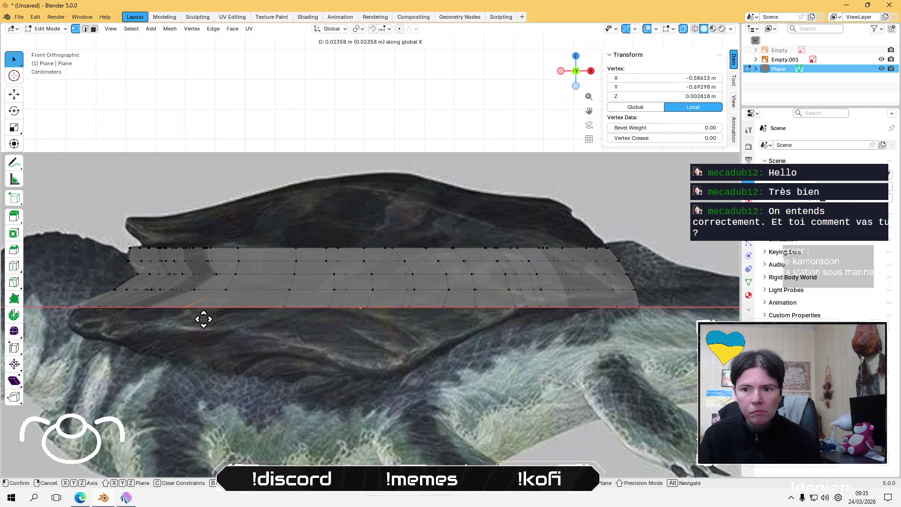
click(231, 320)
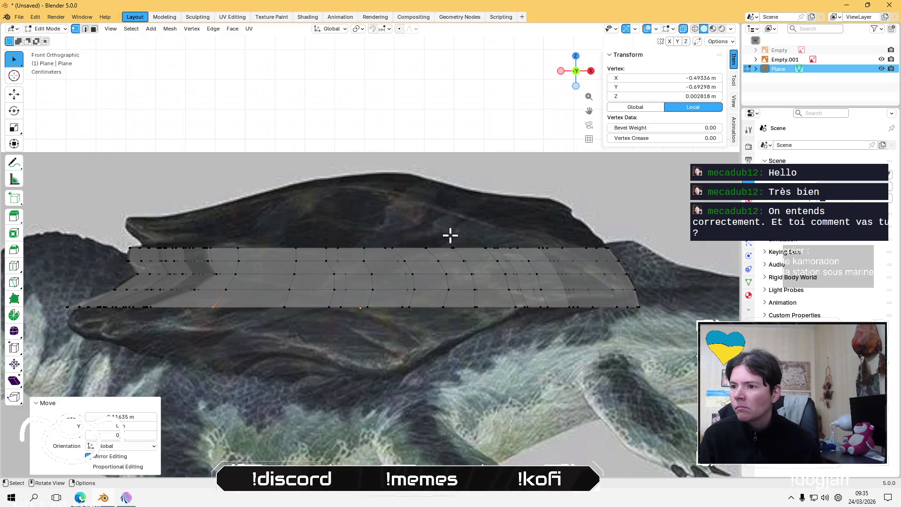
click(282, 173)
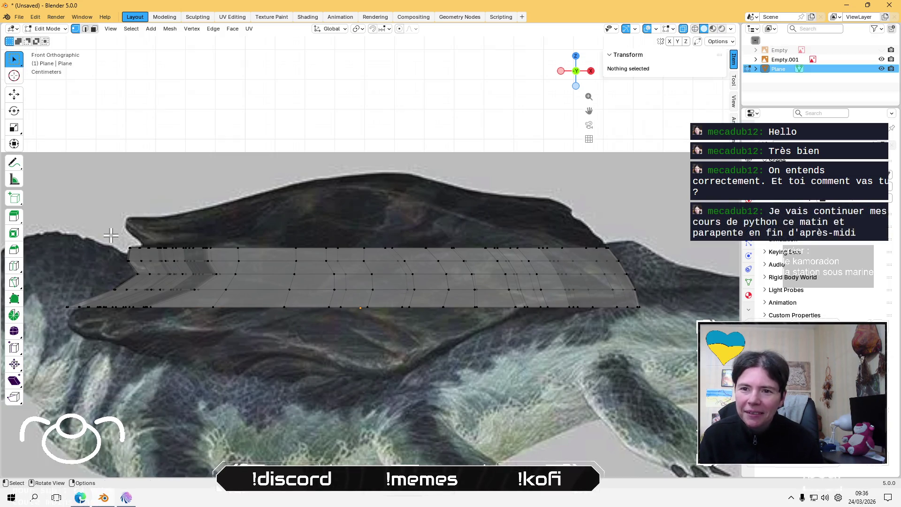
- Lift the whole top row of vertices straight up along Z toward the creature's back
drag(149, 234, 638, 257)
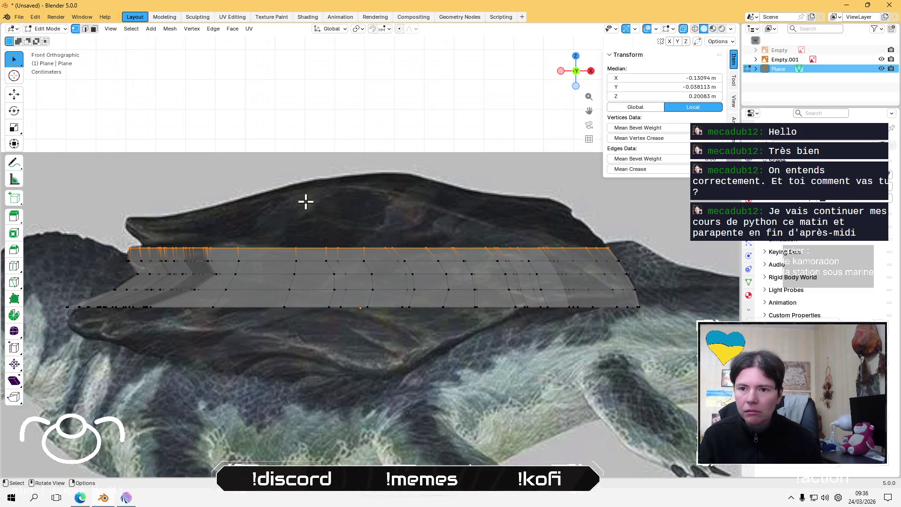
key(g)
key(z)
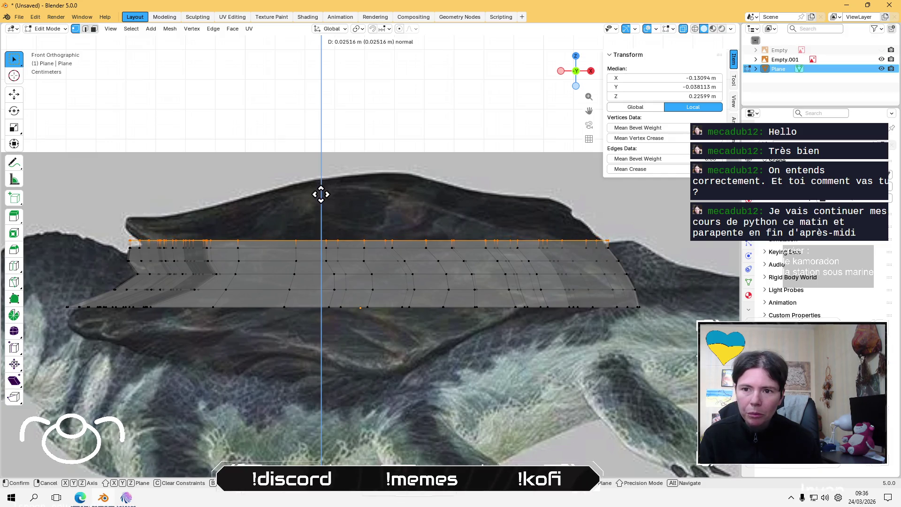
click(321, 196)
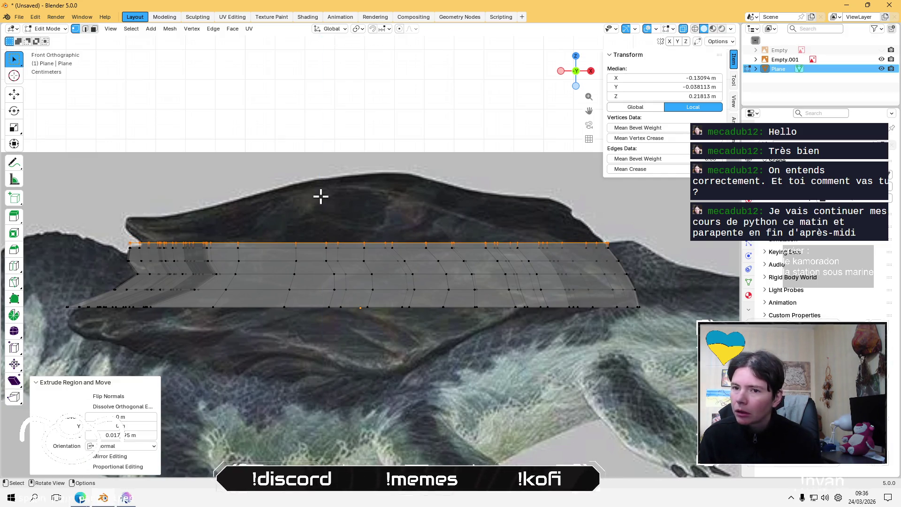
click(154, 141)
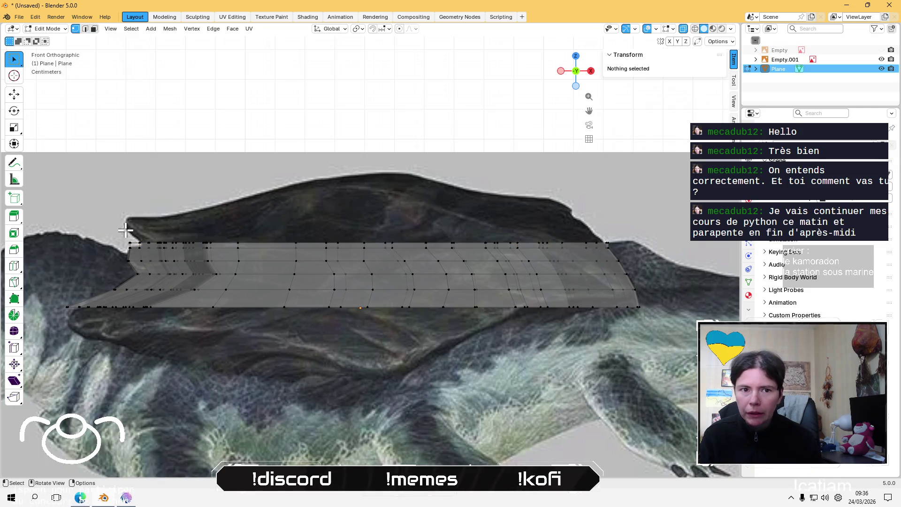
- Slide the left end of the top row along X to match the outline
drag(114, 231, 269, 245)
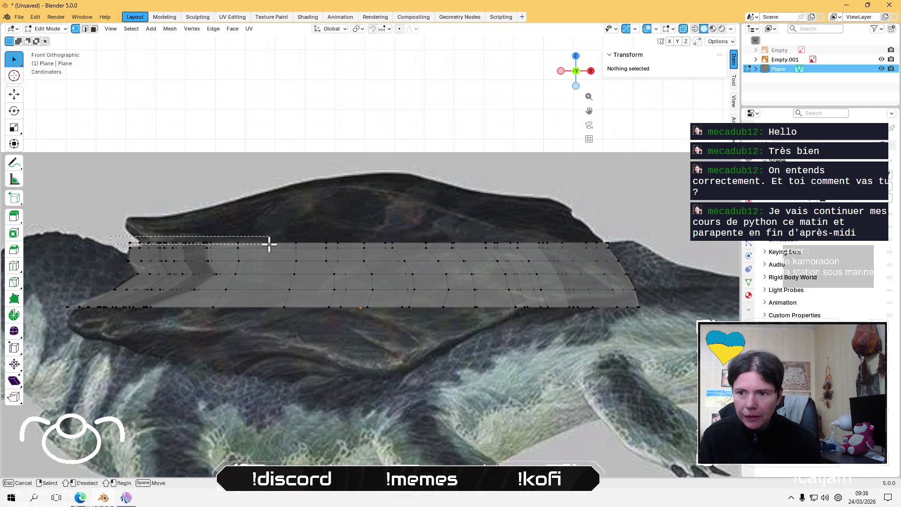
scroll(124, 247, up, 4)
scroll(449, 293, down, 2)
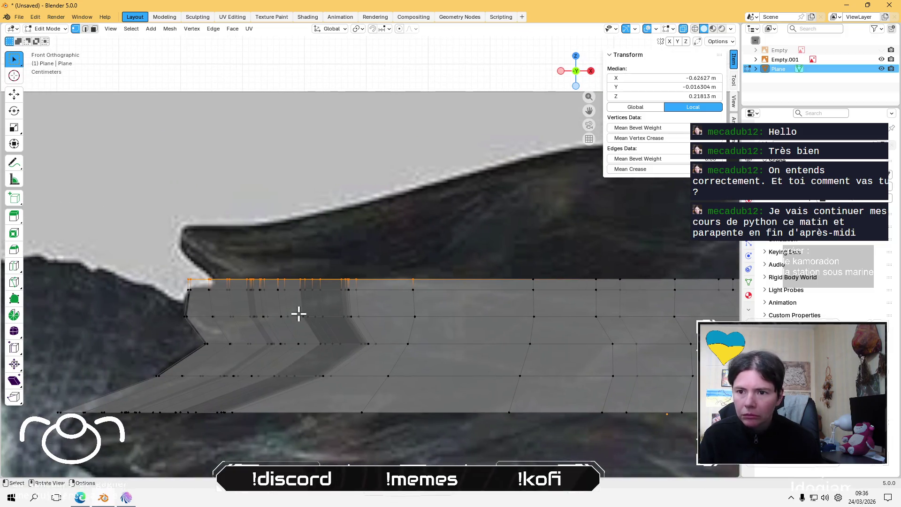
key(g)
key(x)
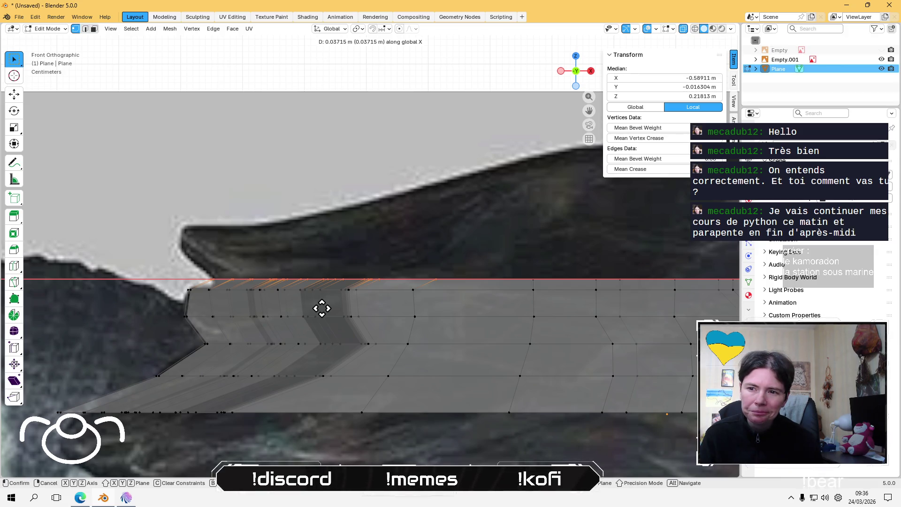
click(321, 307)
scroll(321, 308, down, 3)
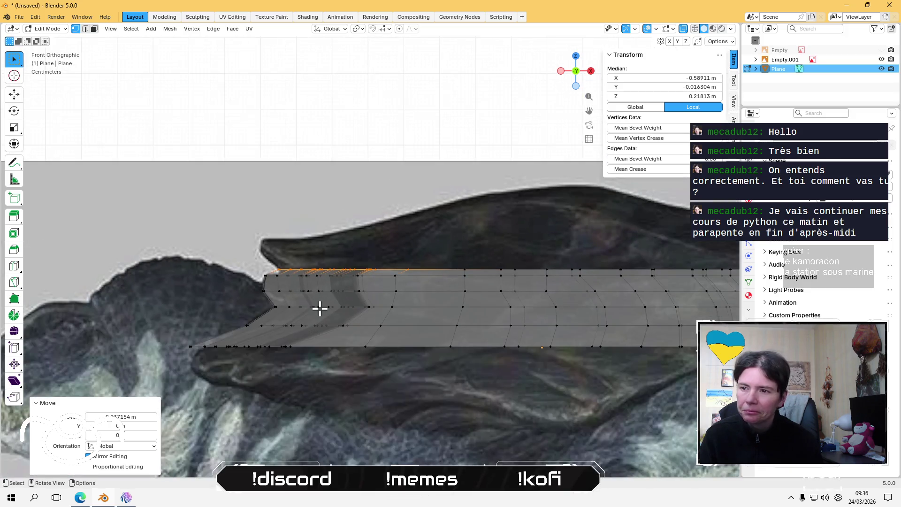
shift+middle_drag(368, 315, 298, 312)
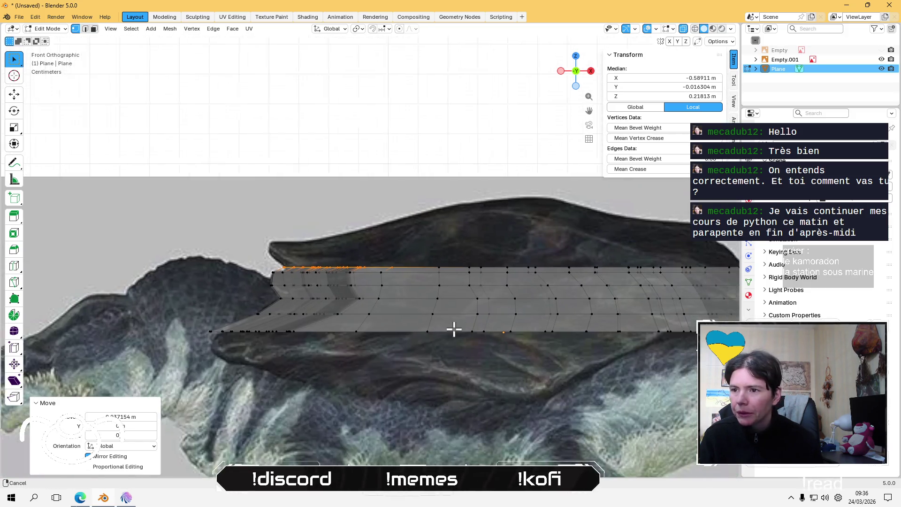
shift+middle_drag(455, 326, 355, 314)
- Slide the right end of the top row along X, then reselect the whole top row
drag(650, 241, 504, 257)
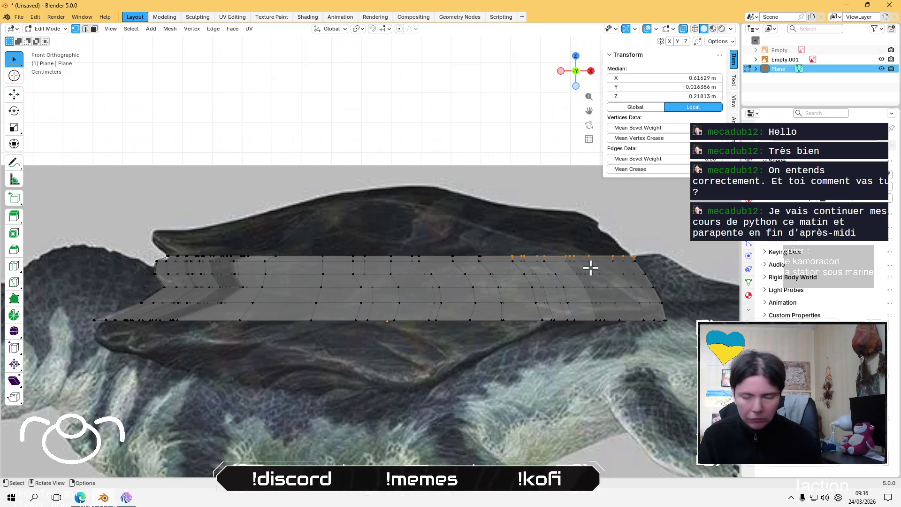
key(g)
key(x)
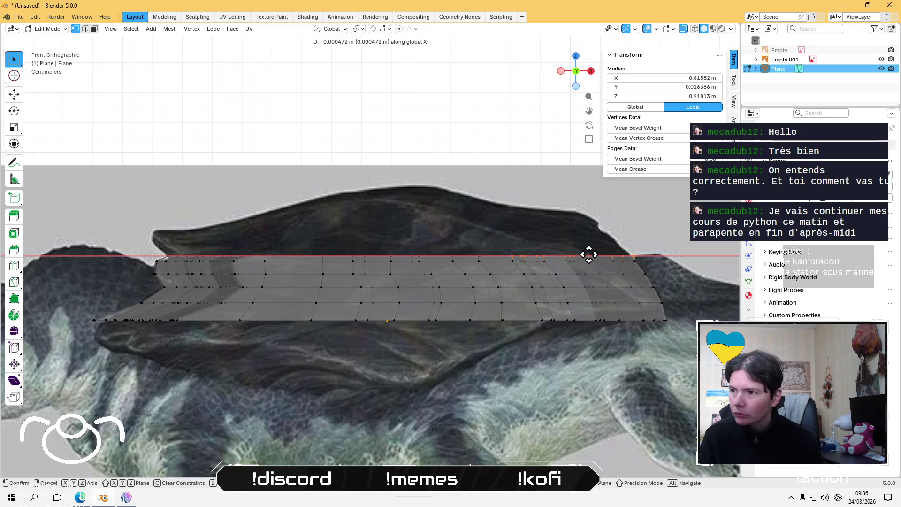
click(555, 249)
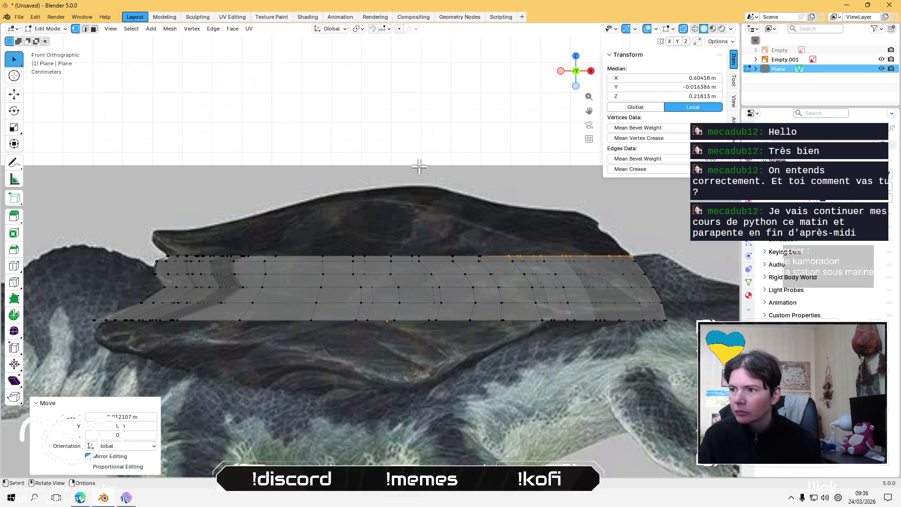
click(420, 149)
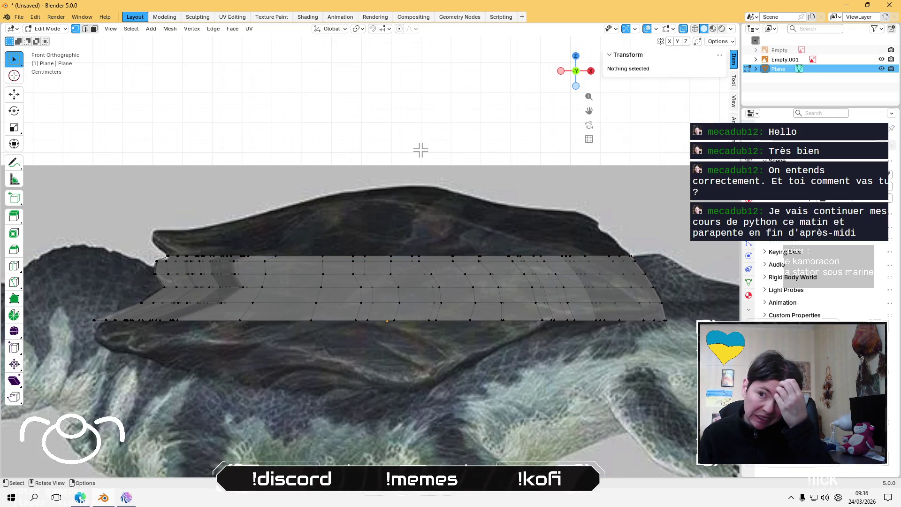
scroll(127, 280, up, 2)
scroll(127, 280, down, 1)
scroll(157, 268, down, 1)
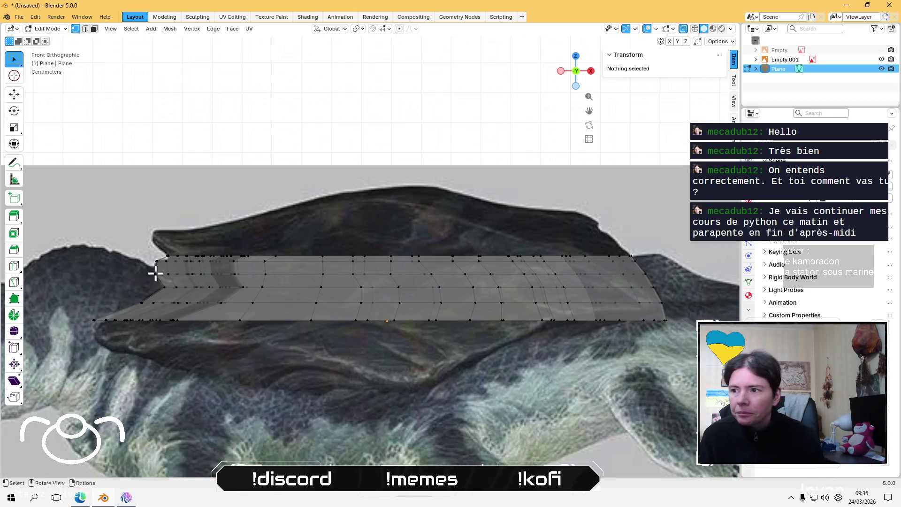
mouse_move(145, 258)
mouse_down()
mouse_move(446, 284)
mouse_move(648, 267)
mouse_up()
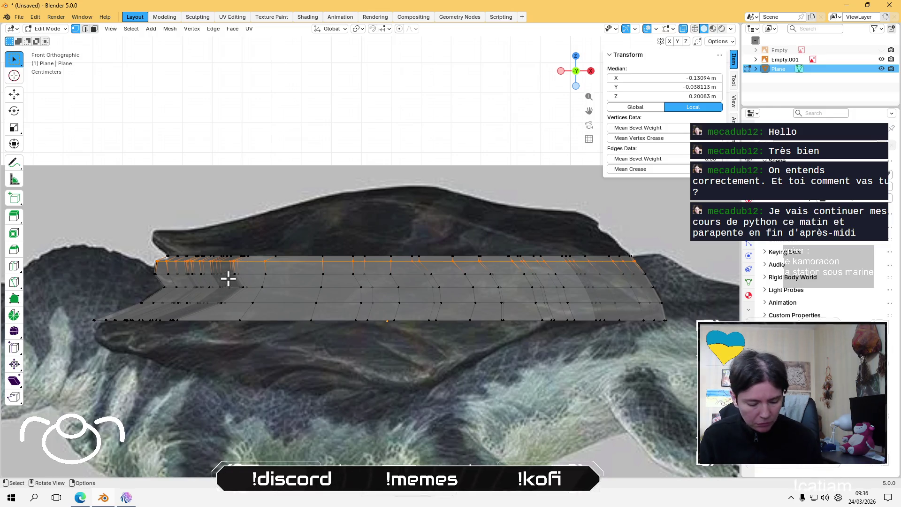
- Raise the selected top row slightly along Z
key(g)
key(z)
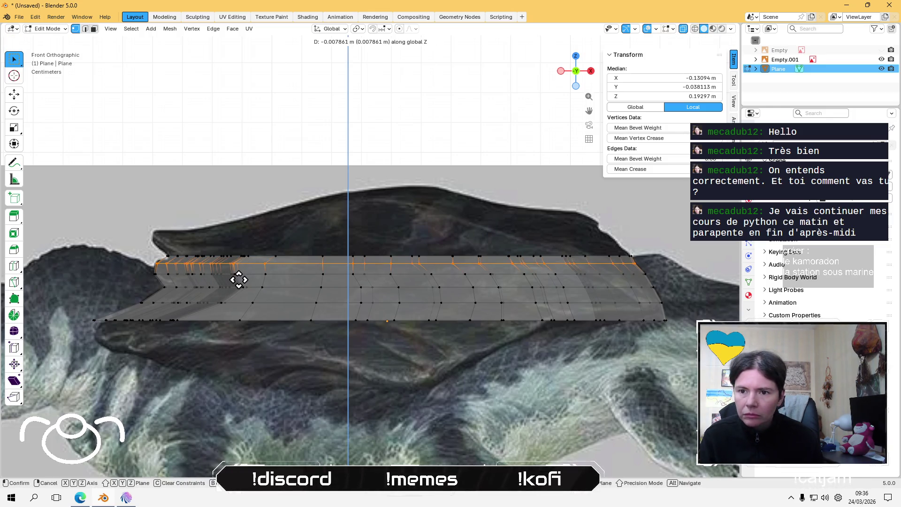
click(237, 279)
click(290, 132)
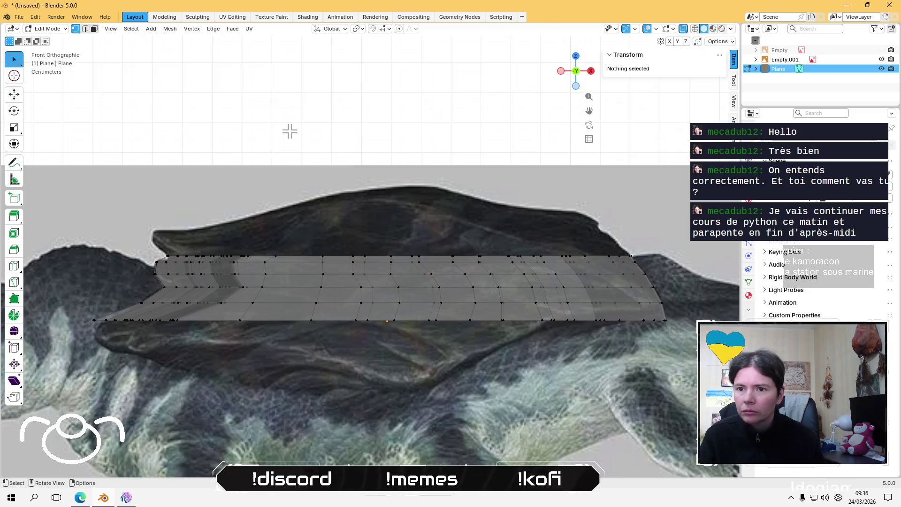
- Extrude the top edge upward into a new row and select its left portion
drag(147, 241, 658, 258)
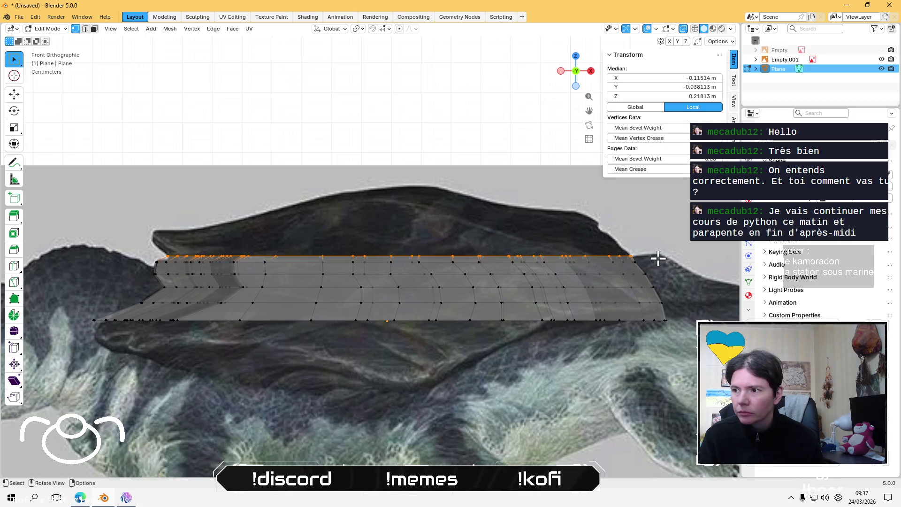
key(e)
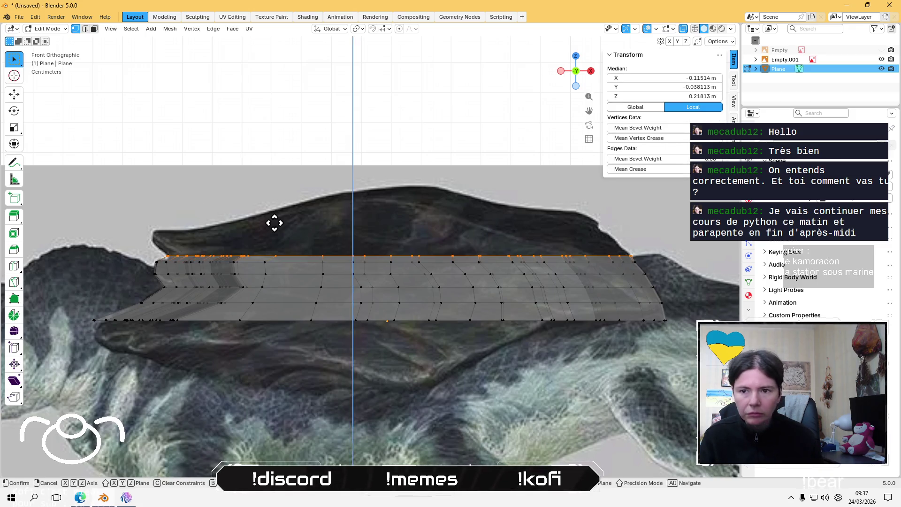
click(271, 208)
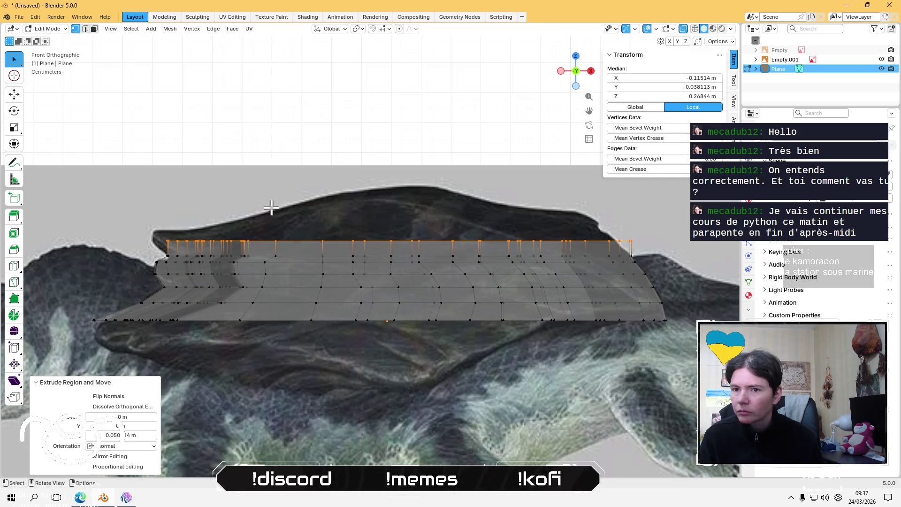
click(195, 136)
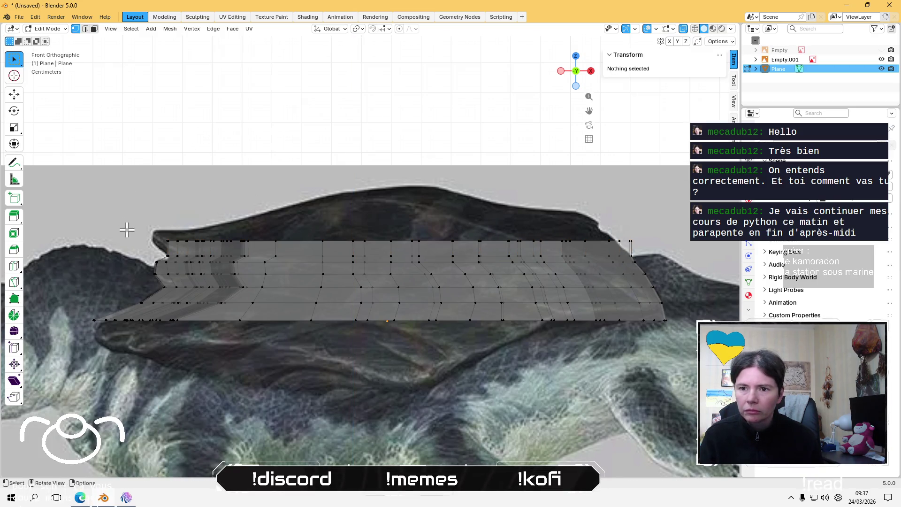
drag(127, 228, 338, 250)
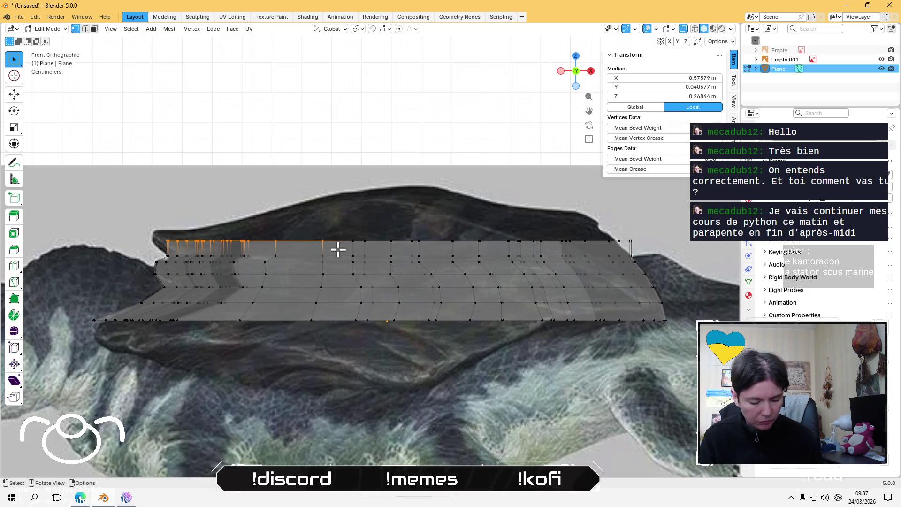
- Slide the left part of the new top row sideways along X
key(g)
key(x)
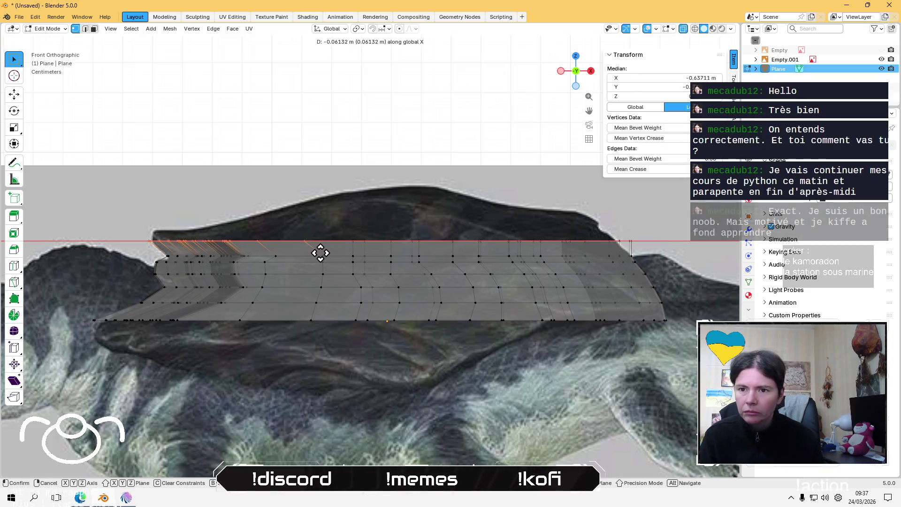
click(320, 252)
click(387, 126)
- Slide the right part of the top row along X, then select the whole top row
mouse_move(668, 222)
mouse_down()
mouse_move(628, 256)
mouse_move(426, 246)
mouse_up()
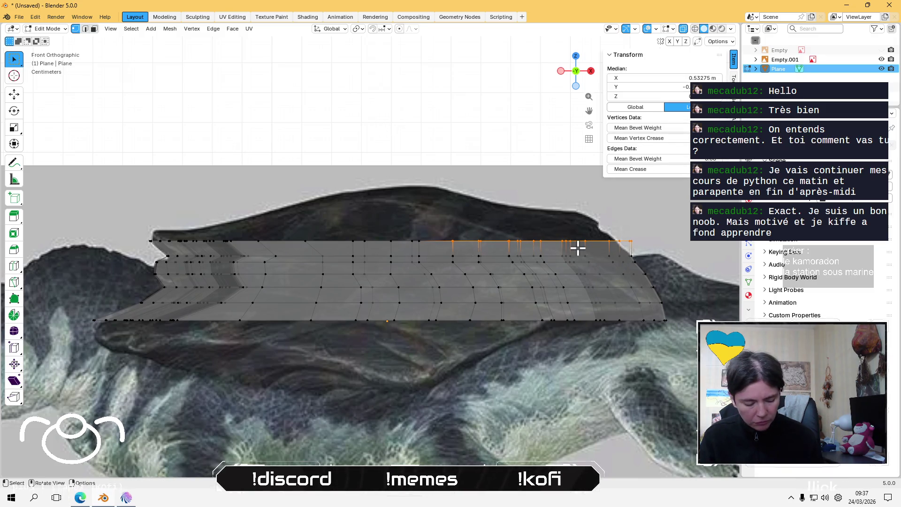
key(g)
key(x)
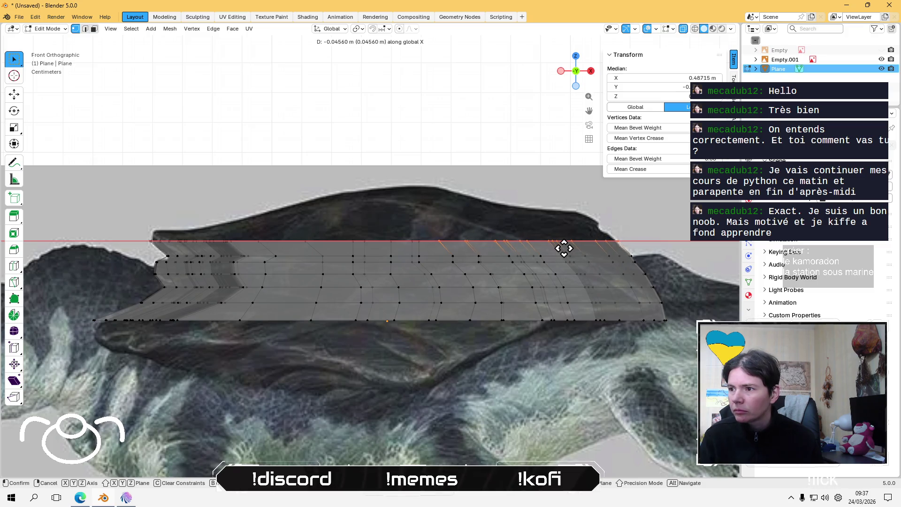
click(563, 247)
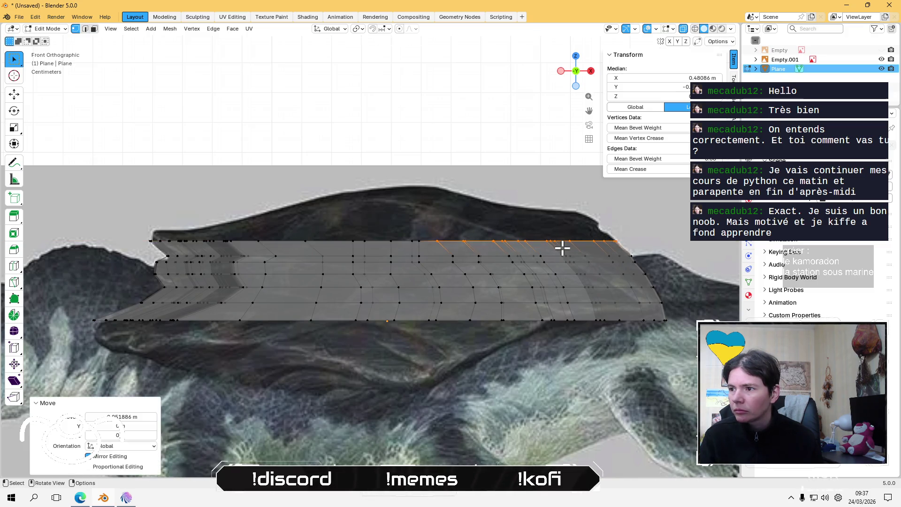
click(415, 114)
drag(110, 231, 670, 244)
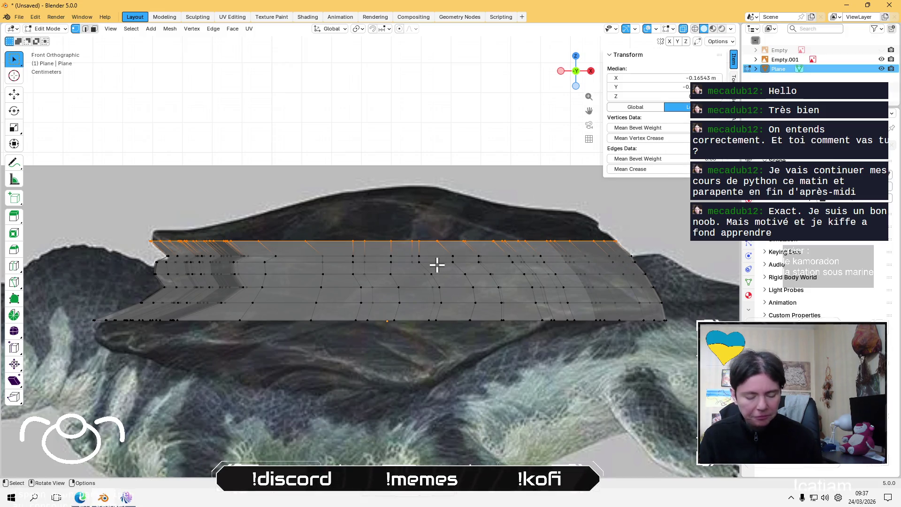
- Pull the selected top row upward along Z to form another row
key(g)
key(z)
key(z)
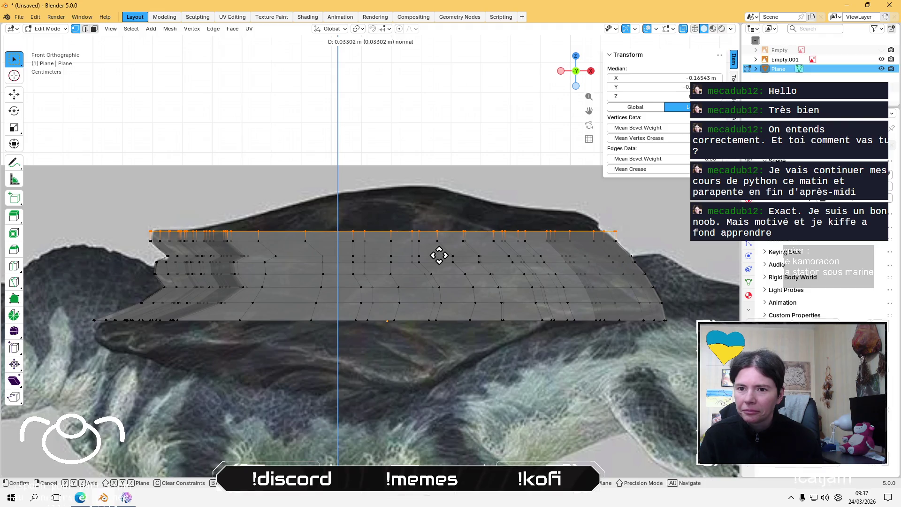
click(438, 255)
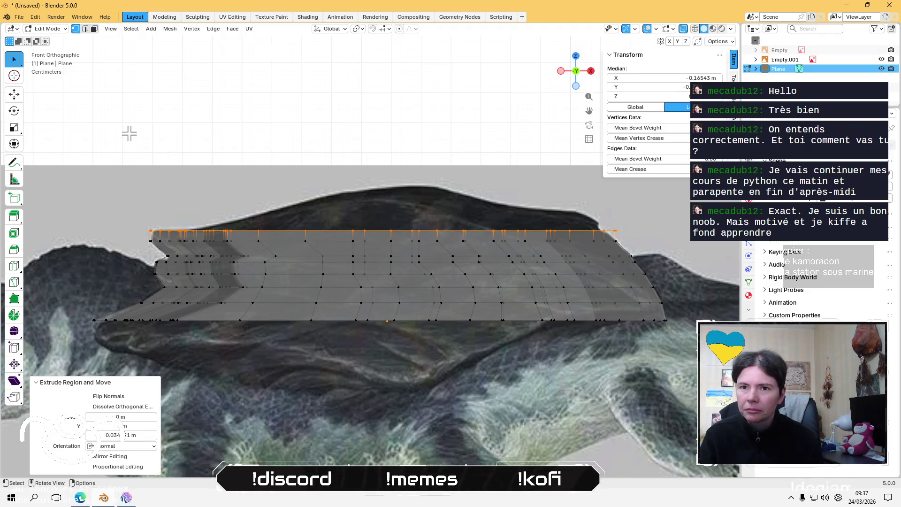
- Shift the left-end vertices of the new row along X in two passes
drag(106, 210, 270, 249)
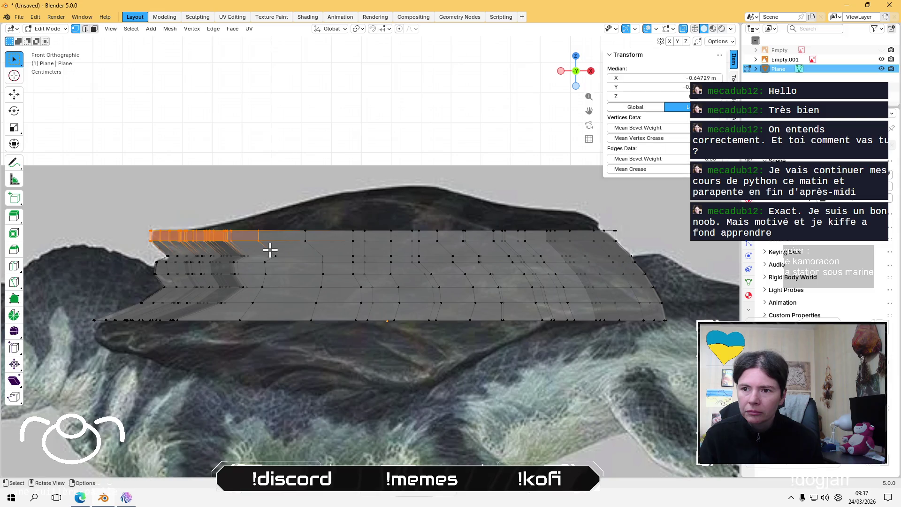
key(g)
key(x)
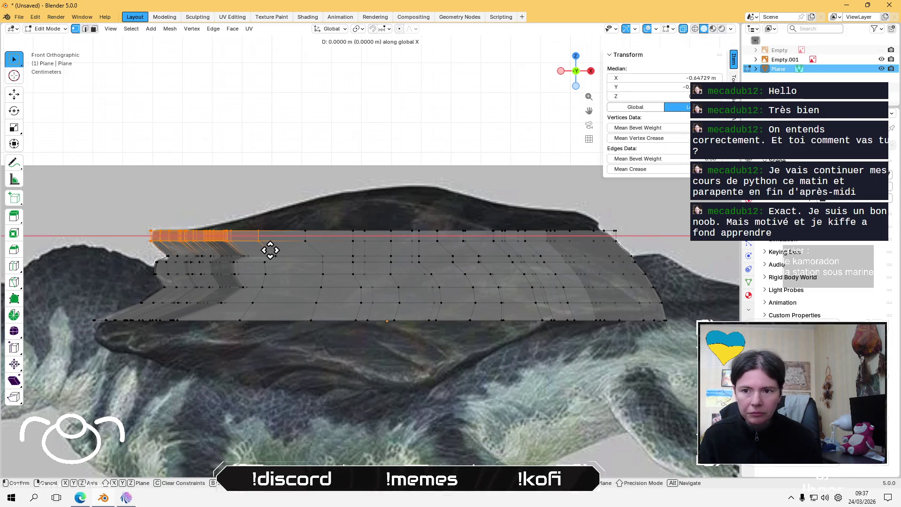
click(273, 249)
click(284, 132)
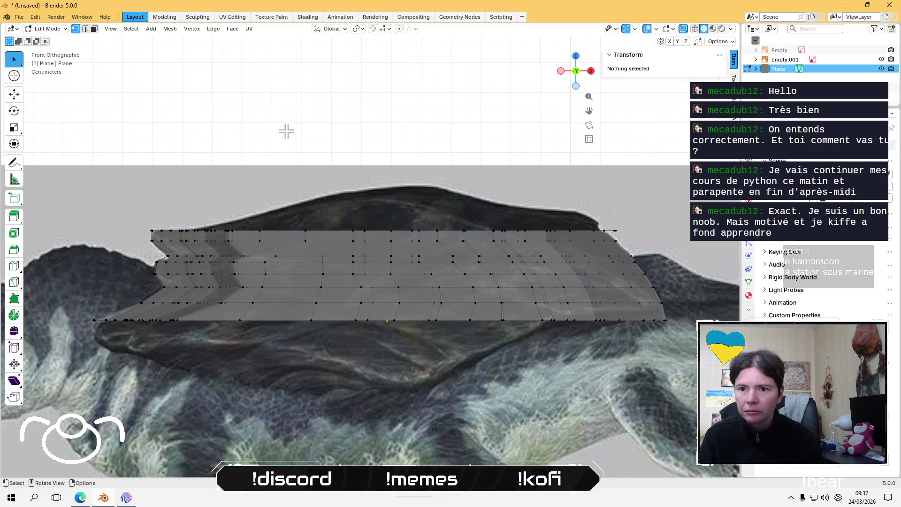
drag(113, 200, 252, 236)
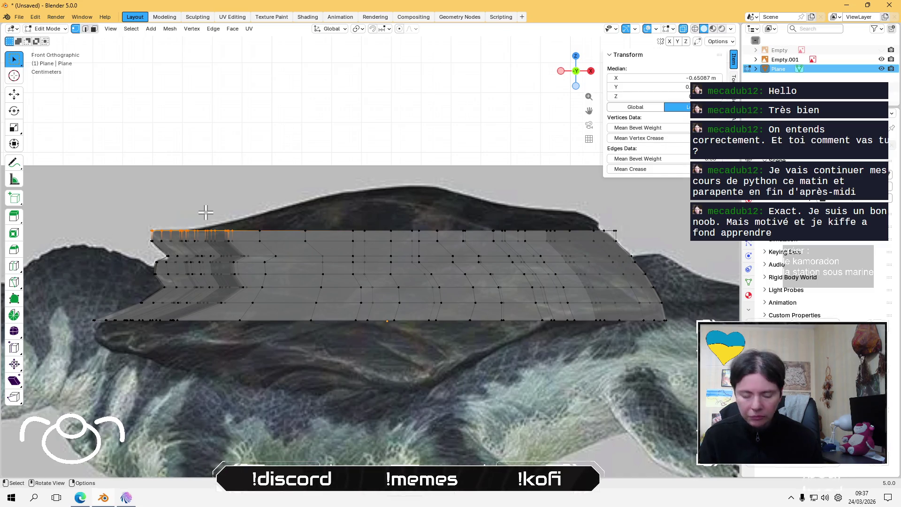
key(g)
key(x)
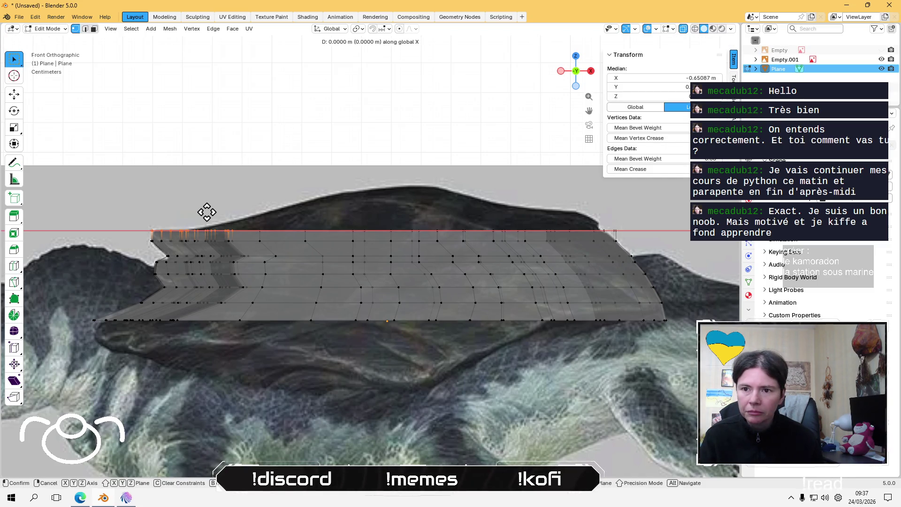
click(225, 207)
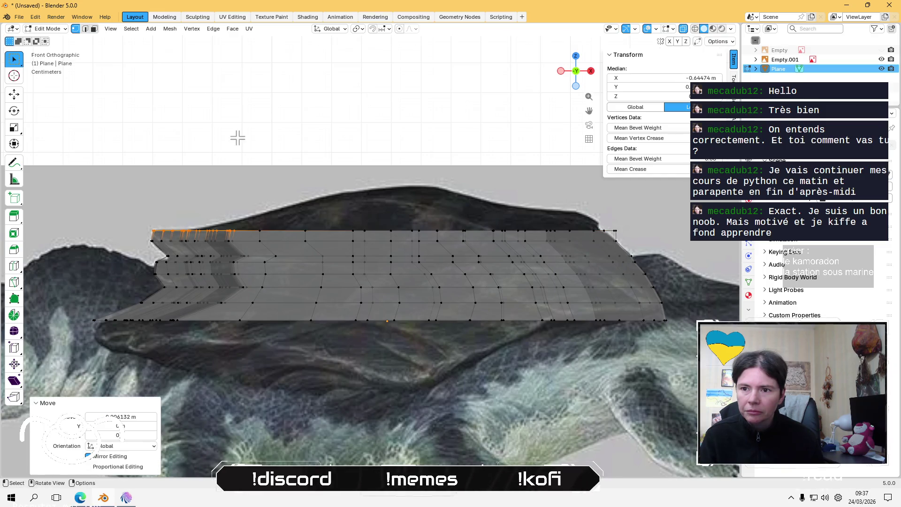
click(246, 130)
- Shift the right-end vertices along X, then select the whole top row again
drag(654, 227, 458, 238)
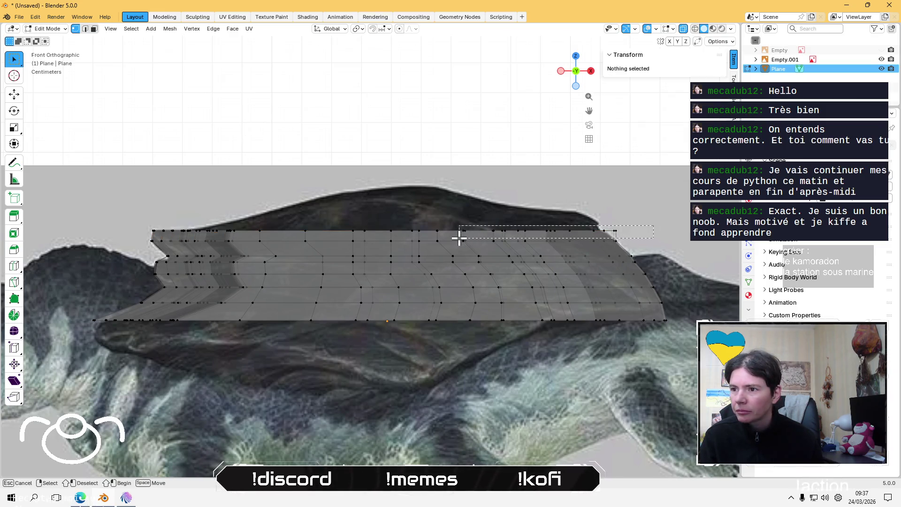
key(g)
key(x)
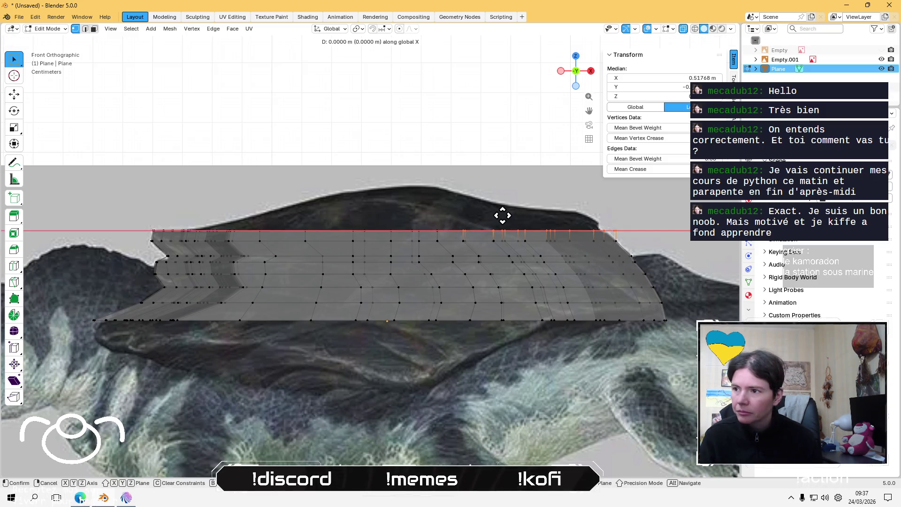
click(378, 198)
click(262, 99)
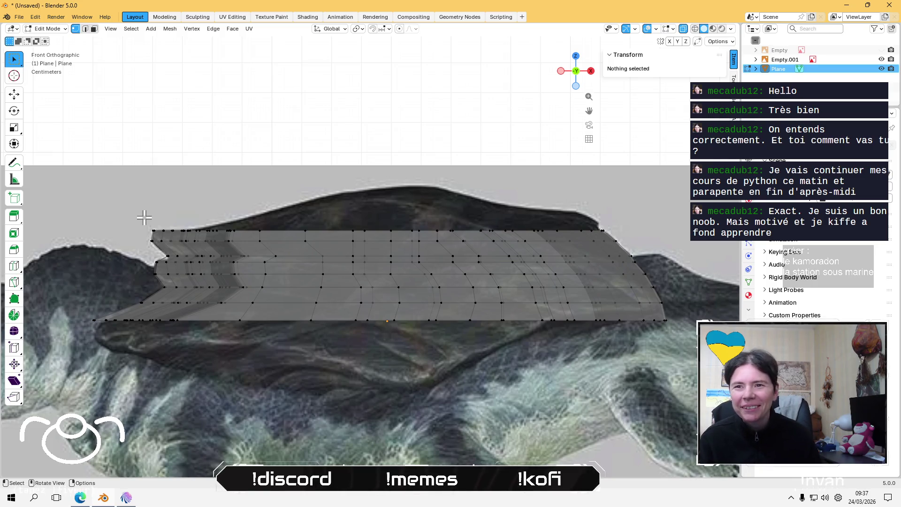
drag(137, 220, 662, 237)
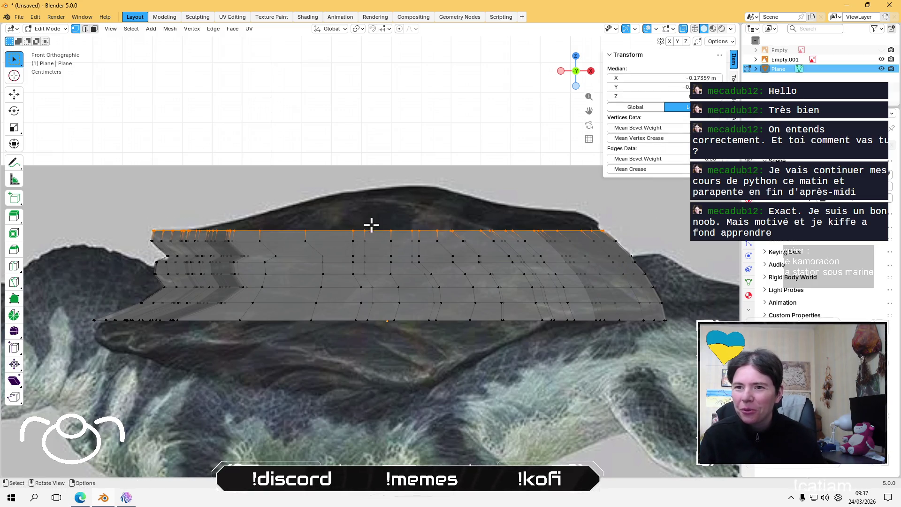
- Pull the selected top row upward along Z to add another row
key(g)
key(z)
key(z)
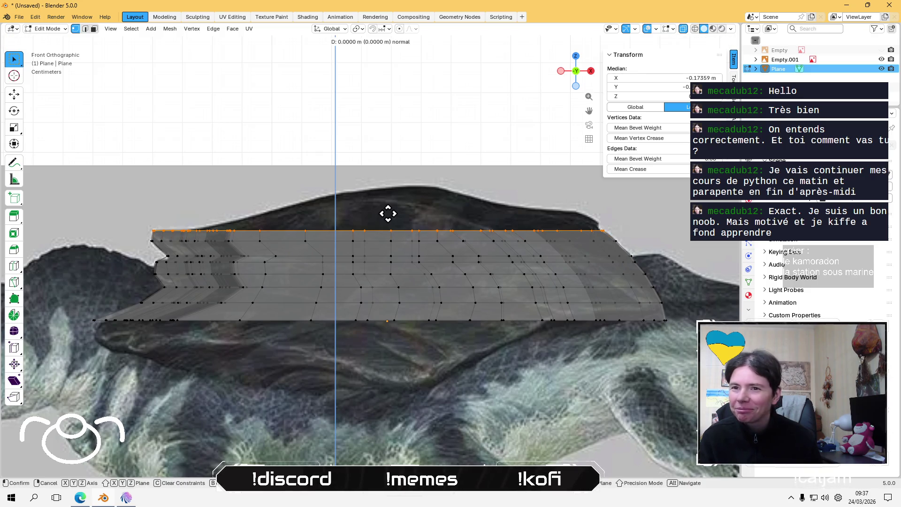
click(390, 204)
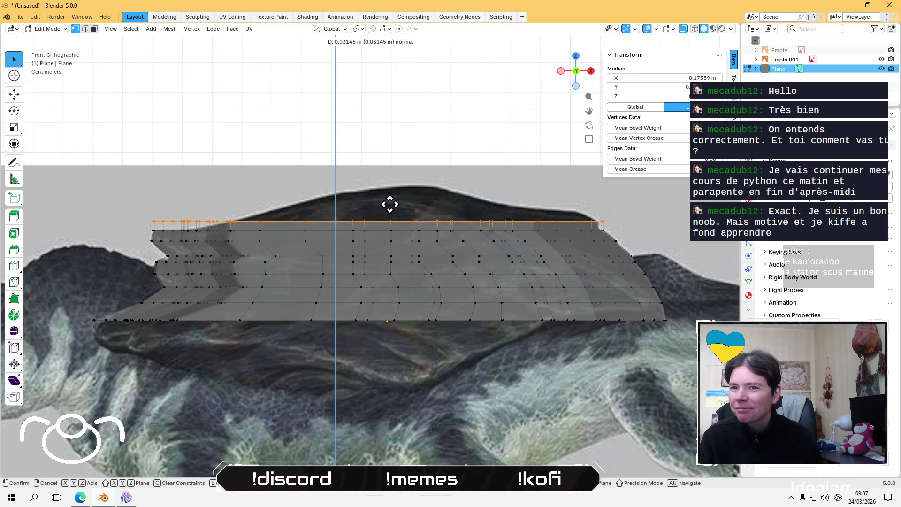
click(458, 138)
- Slide the right part of the new top row along X toward the silhouette
mouse_move(647, 214)
mouse_down()
mouse_move(478, 226)
mouse_move(483, 219)
mouse_up()
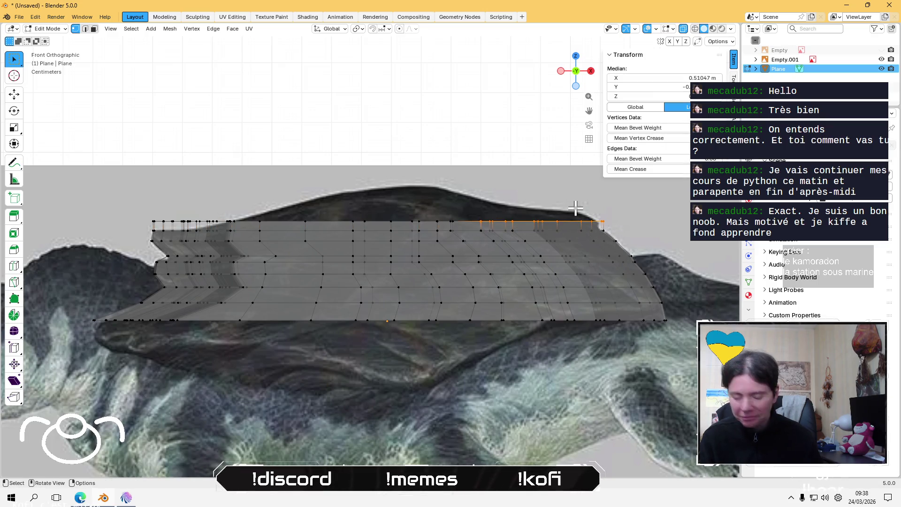
key(g)
key(x)
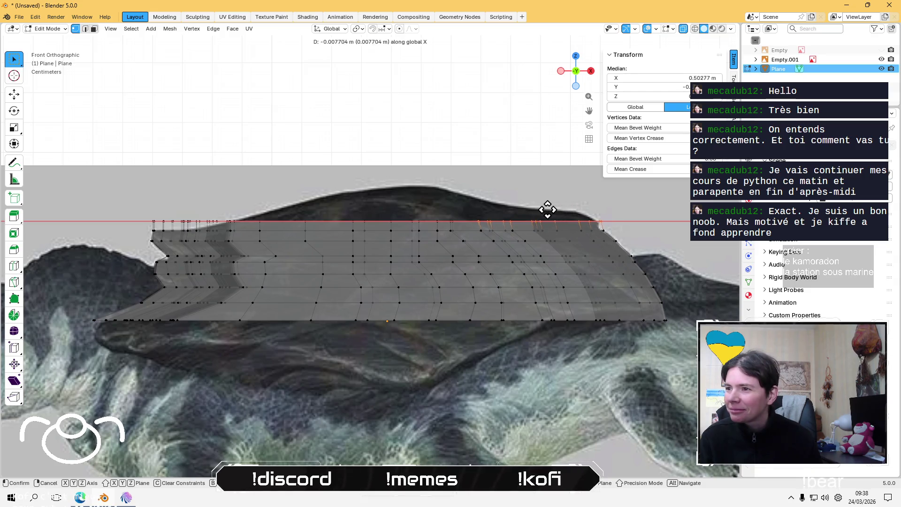
click(519, 209)
click(166, 204)
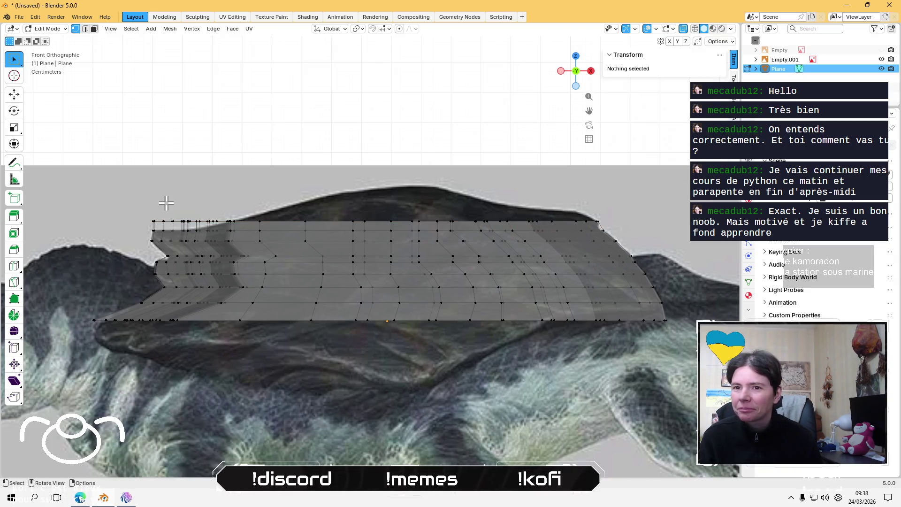
- Select only the leftmost top-row vertices and slide them along X
drag(123, 209, 514, 227)
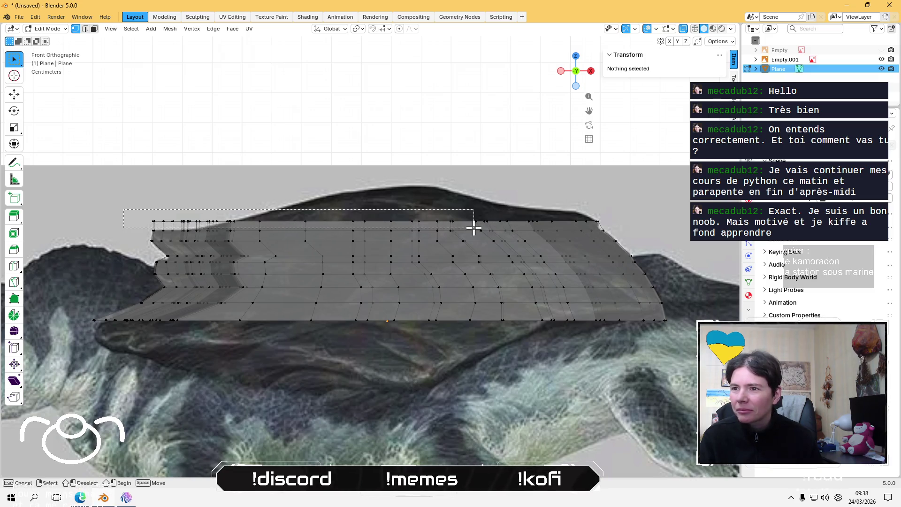
drag(514, 227, 462, 224)
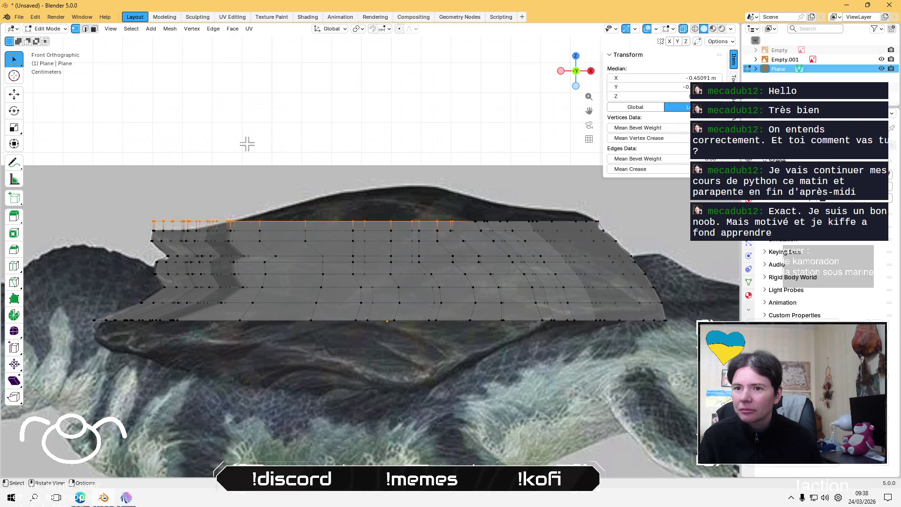
click(155, 205)
drag(139, 209, 318, 226)
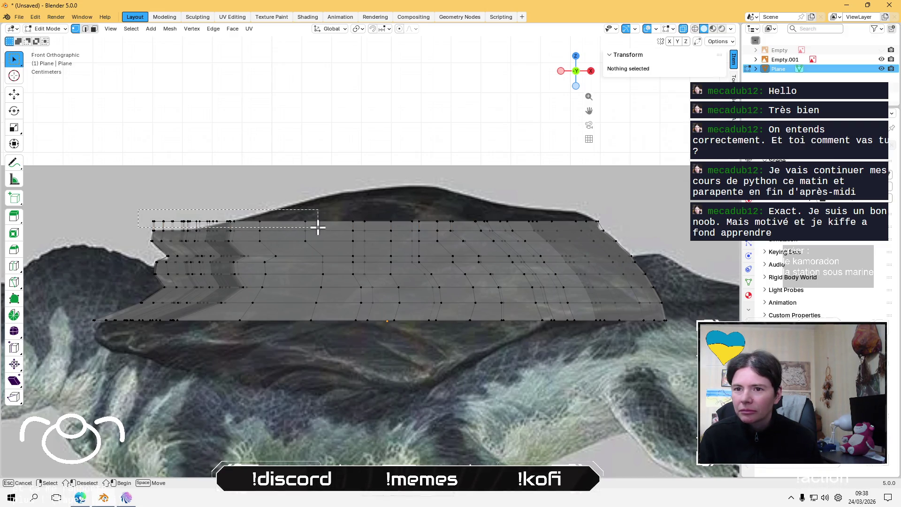
drag(318, 226, 269, 226)
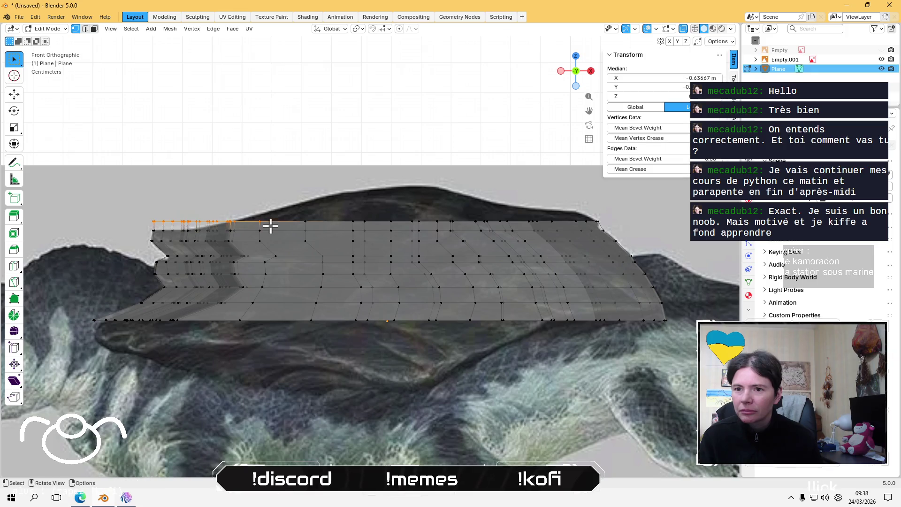
key(g)
key(x)
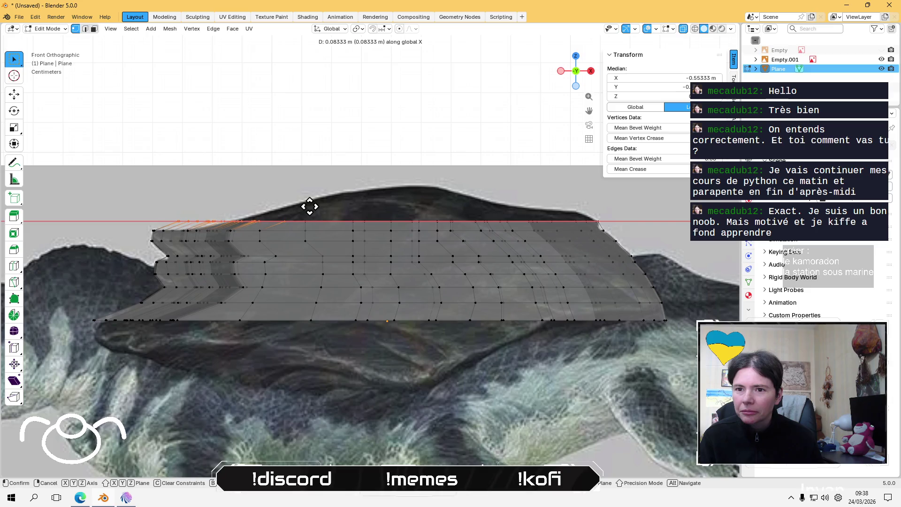
click(311, 206)
click(195, 136)
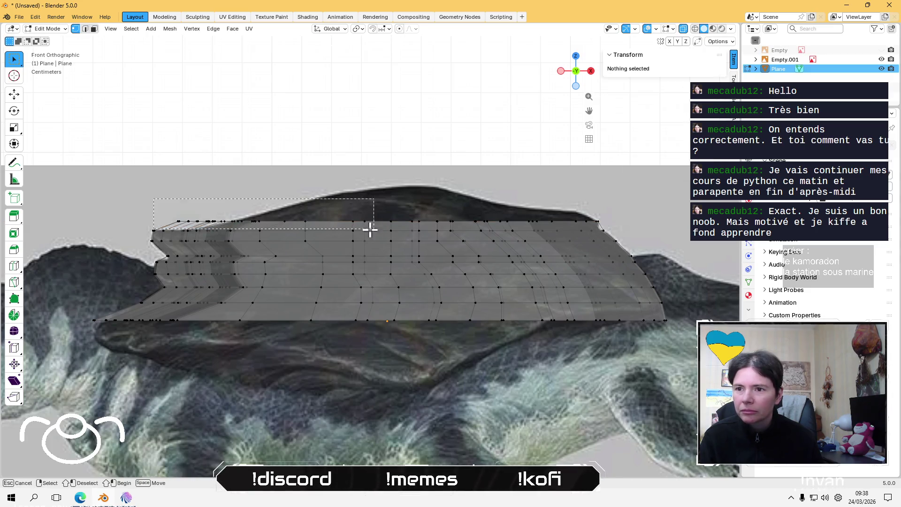
- Nudge the top-left vertices along X in two more passes to hug the outline
drag(150, 199, 324, 226)
key(g)
key(x)
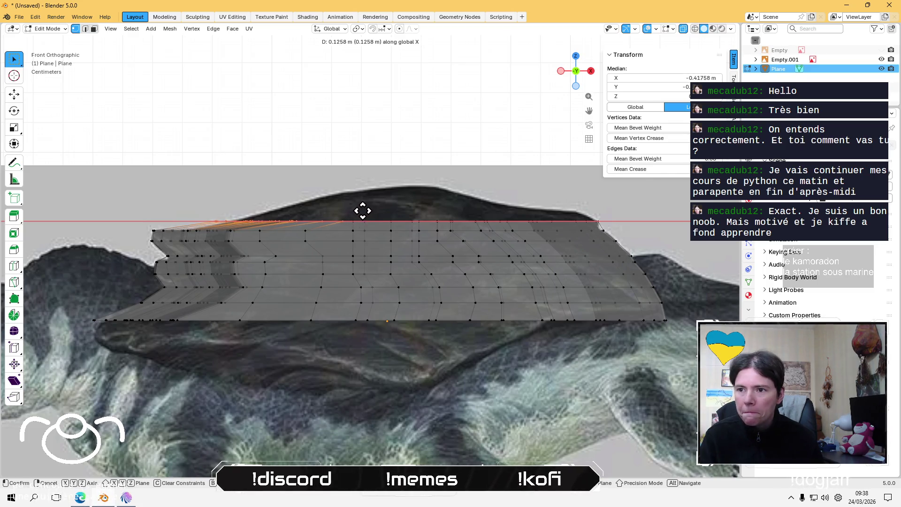
click(359, 210)
click(255, 139)
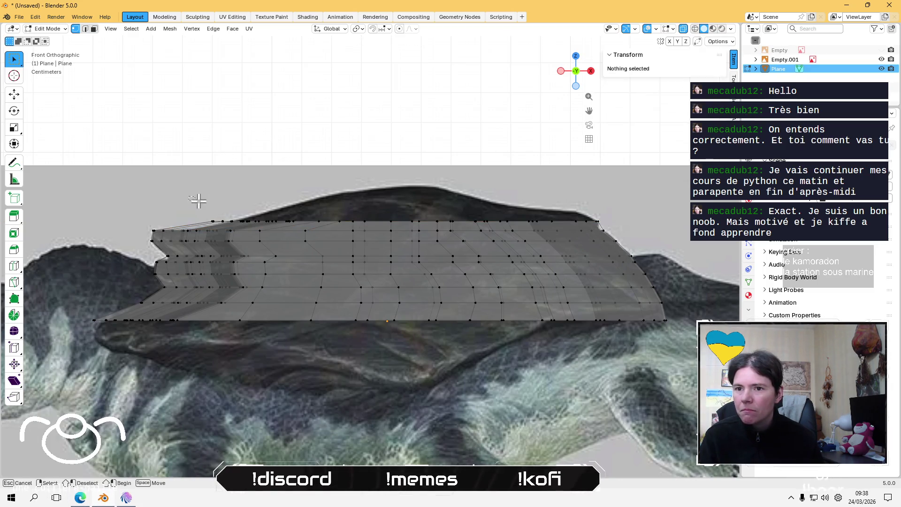
drag(190, 197, 370, 226)
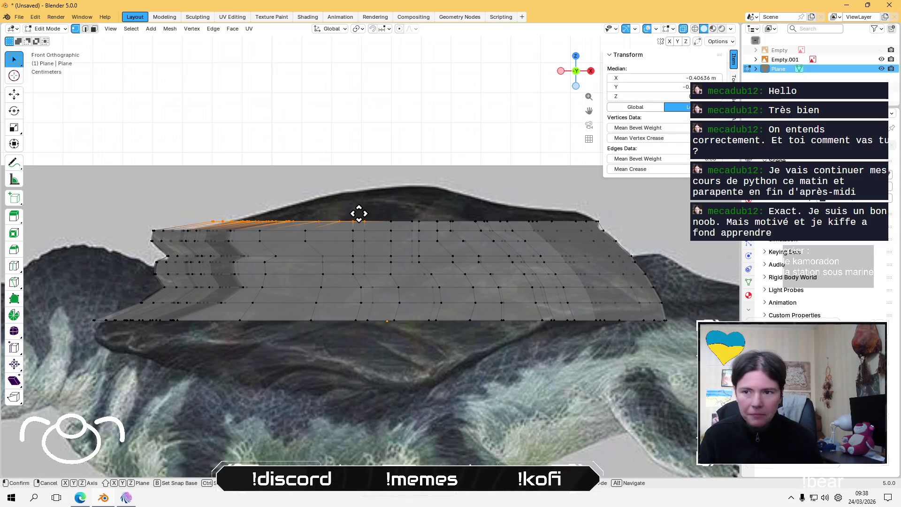
key(g)
key(x)
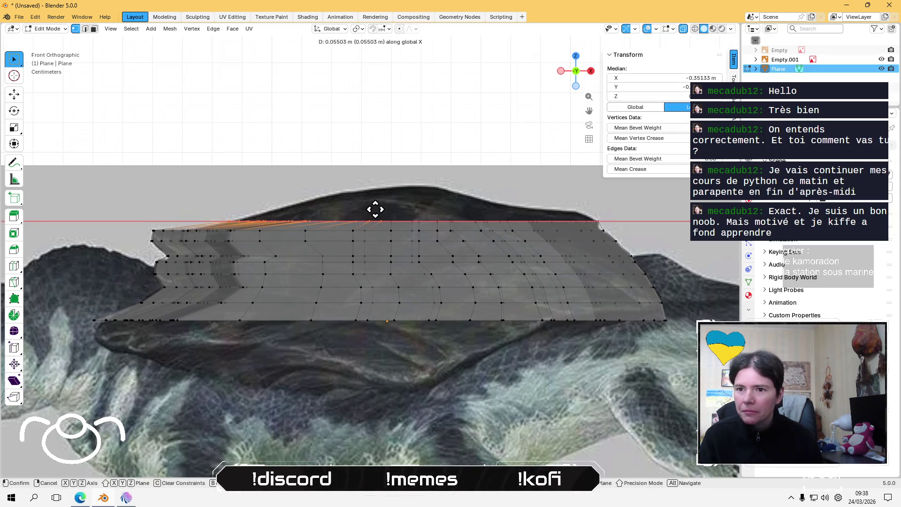
click(373, 210)
click(337, 118)
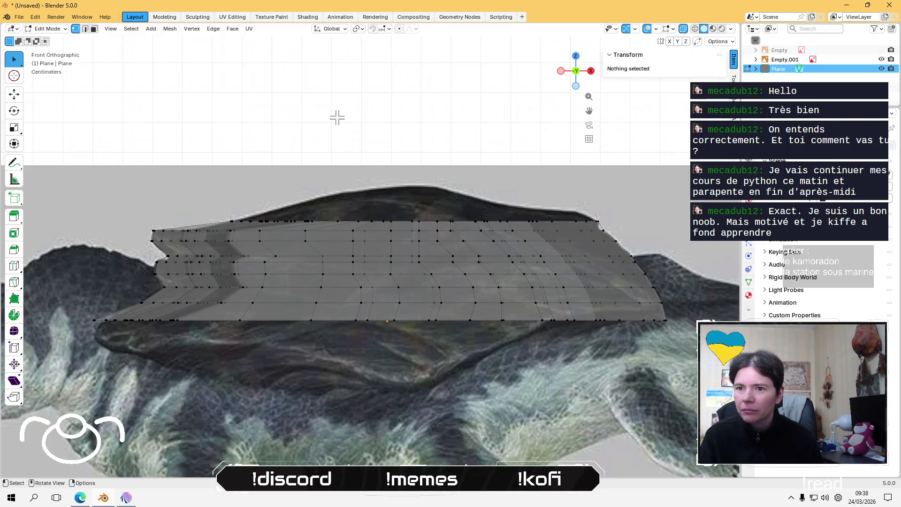
- Give the right-end top vertices a small X shift, then select the whole top row
drag(208, 191, 613, 223)
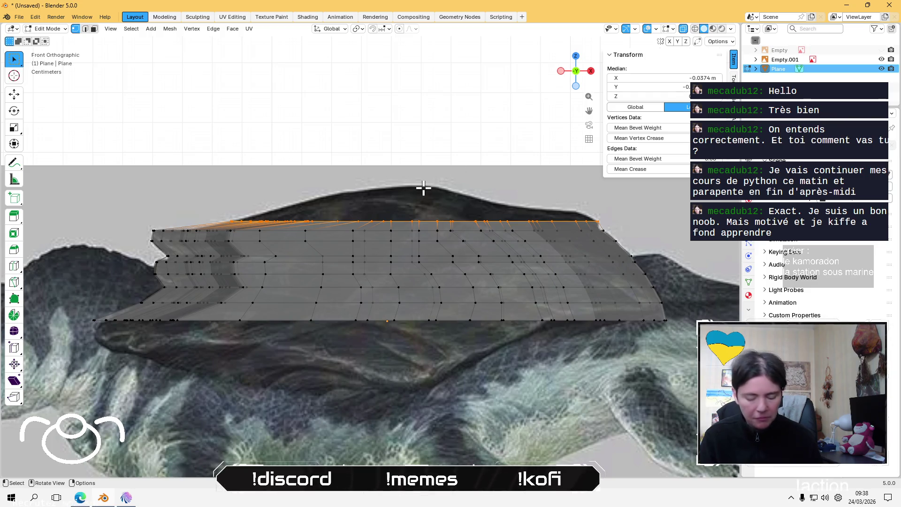
scroll(639, 227, up, 2)
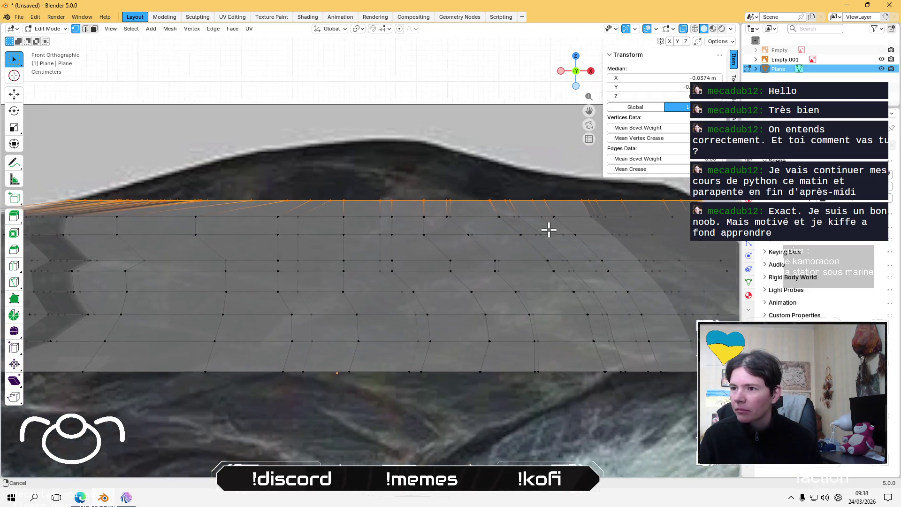
scroll(547, 227, up, 1)
click(569, 191)
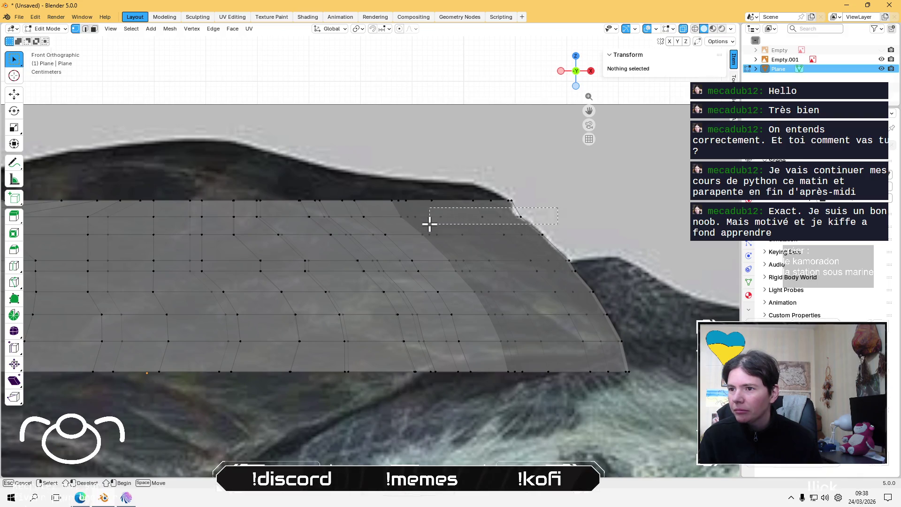
alt+click(430, 224)
key(g)
key(x)
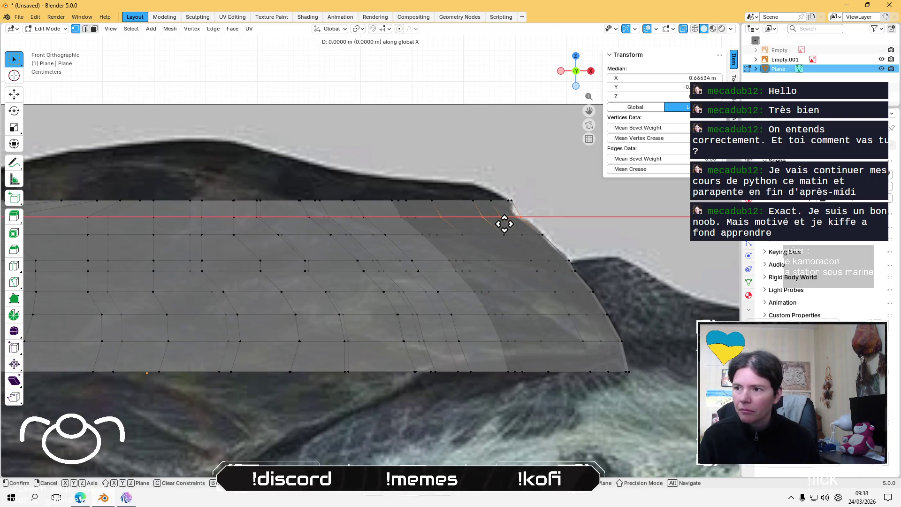
click(499, 222)
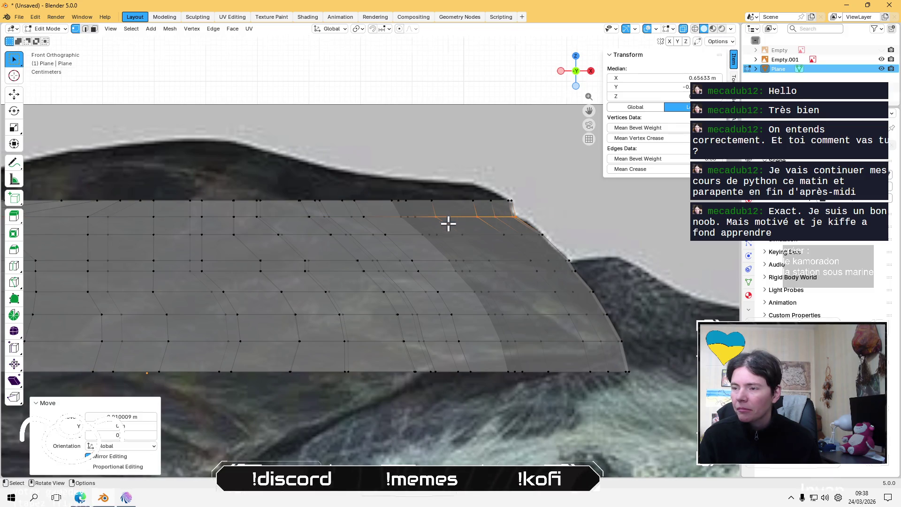
scroll(448, 223, down, 2)
shift+middle_drag(331, 240, 398, 224)
click(255, 127)
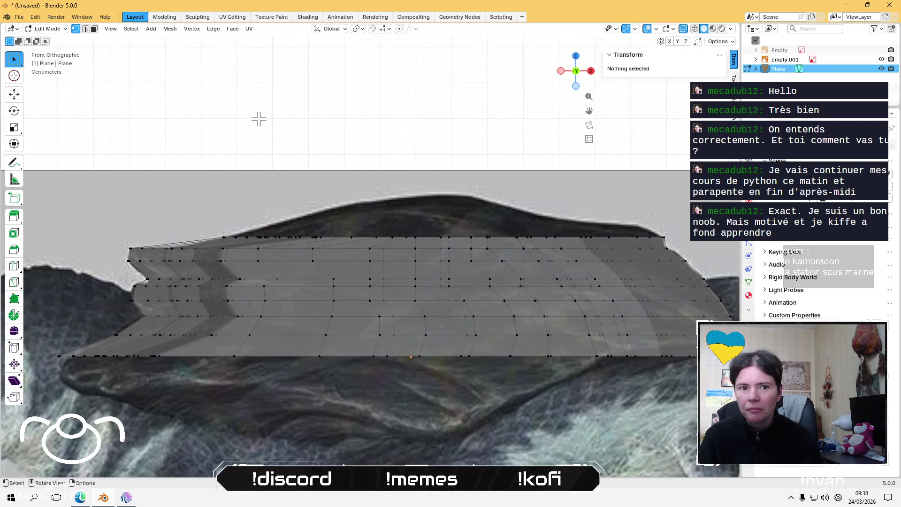
drag(199, 212, 669, 247)
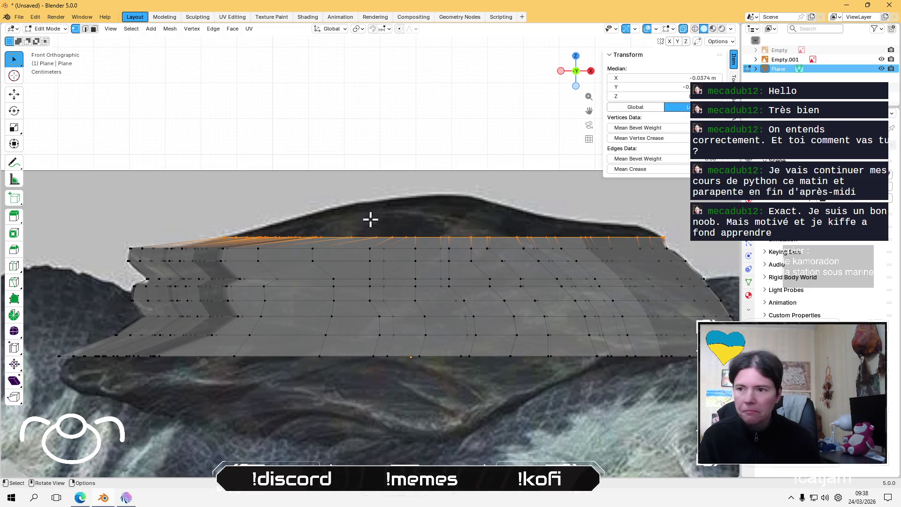
- Pull the top row up along Z into a new strip and narrow it by scaling along X
key(g)
key(z)
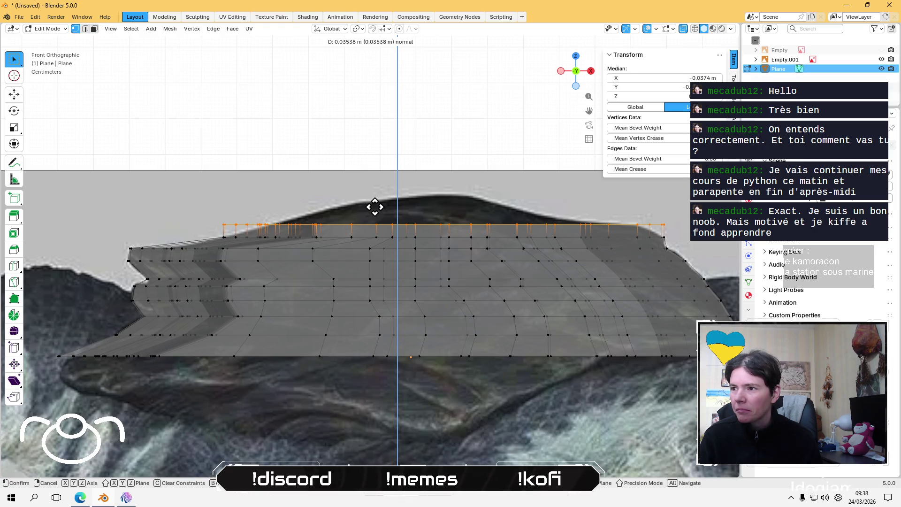
click(375, 206)
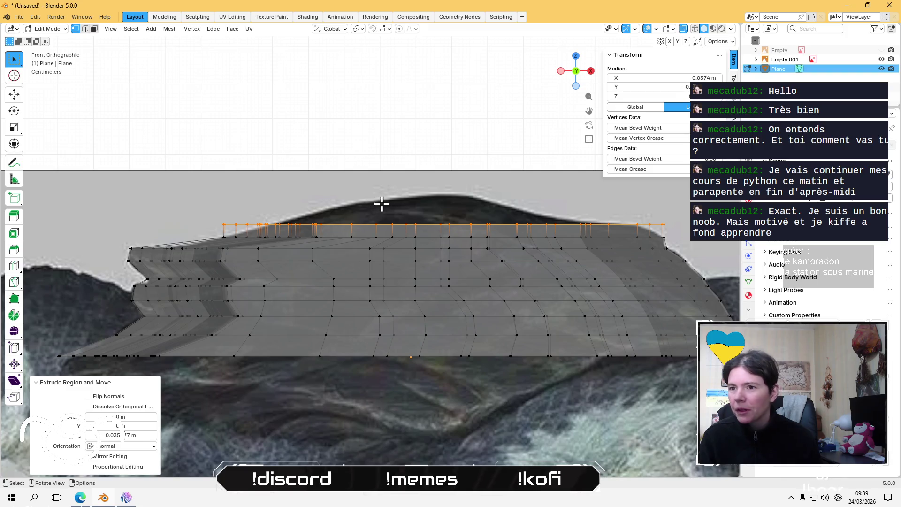
key(s)
key(x)
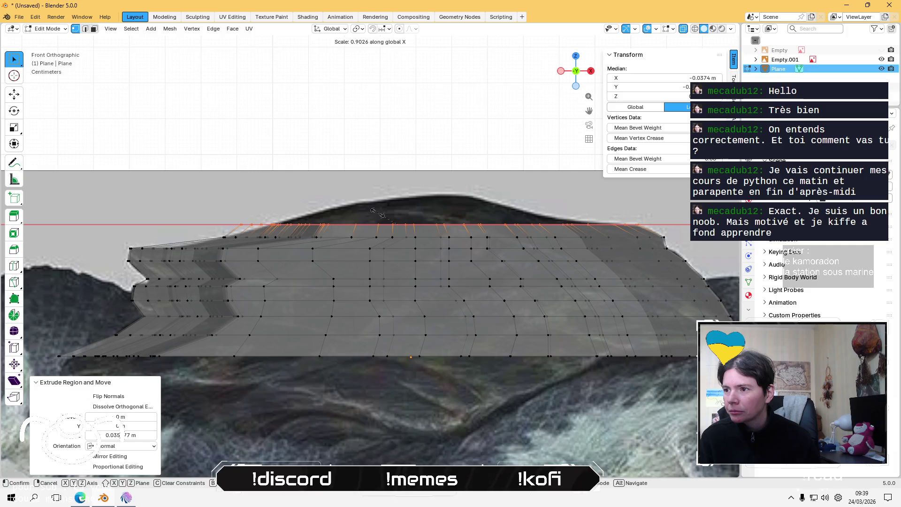
click(378, 214)
click(216, 209)
- Slide the left portion of the new strip along X twice to follow the rock's curve
mouse_move(213, 210)
mouse_down()
mouse_move(364, 237)
mouse_move(339, 228)
mouse_up()
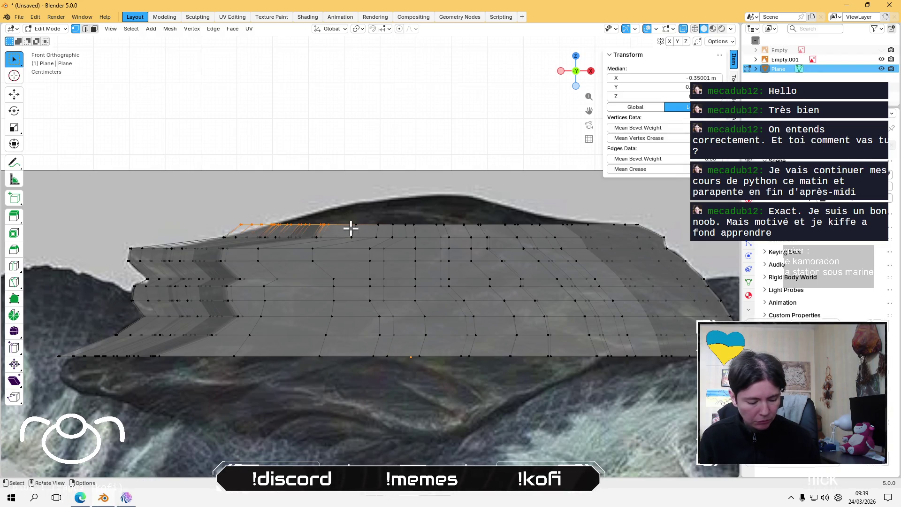
key(g)
key(x)
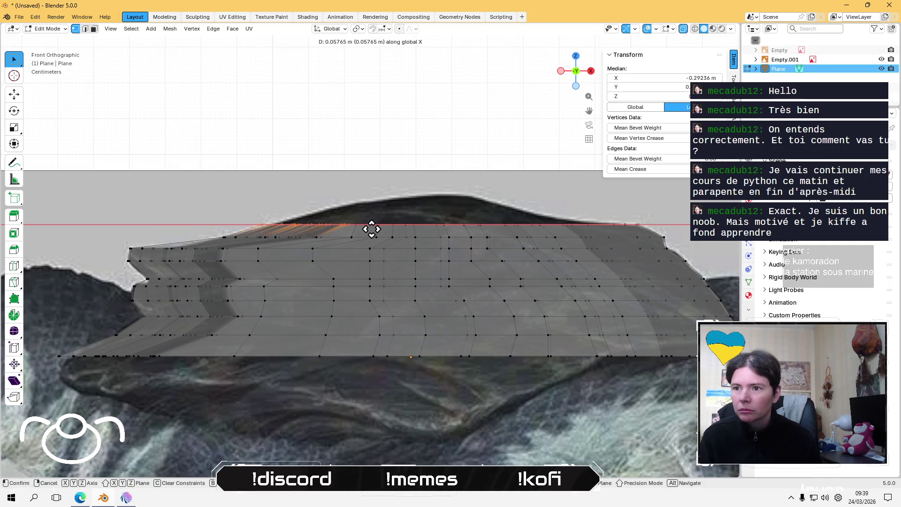
click(370, 228)
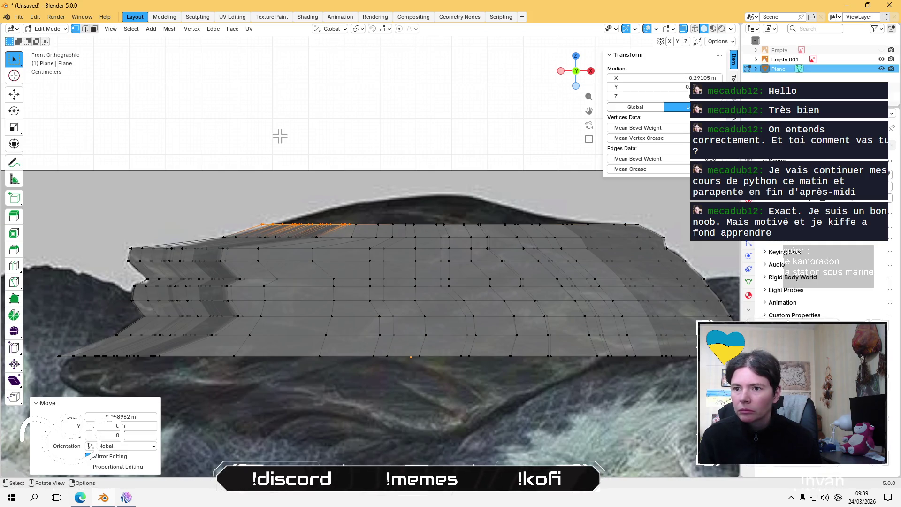
click(279, 136)
drag(232, 179, 366, 231)
key(g)
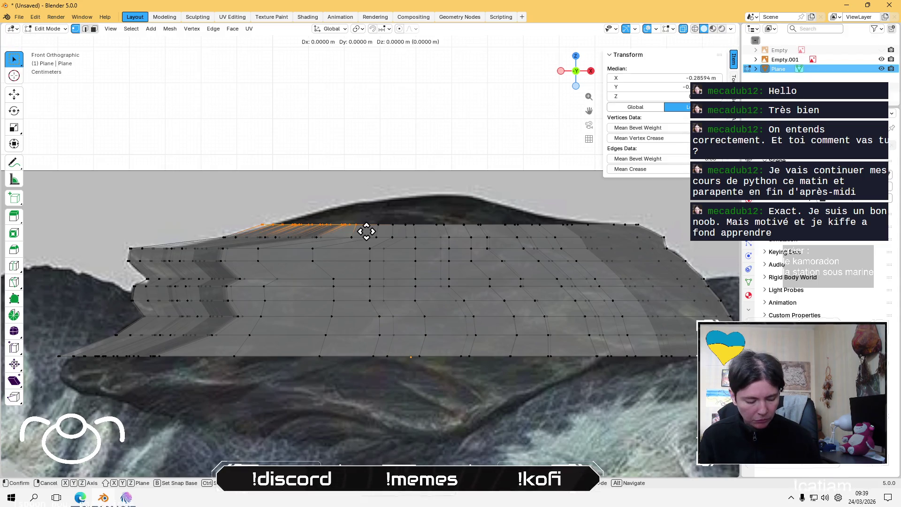
key(x)
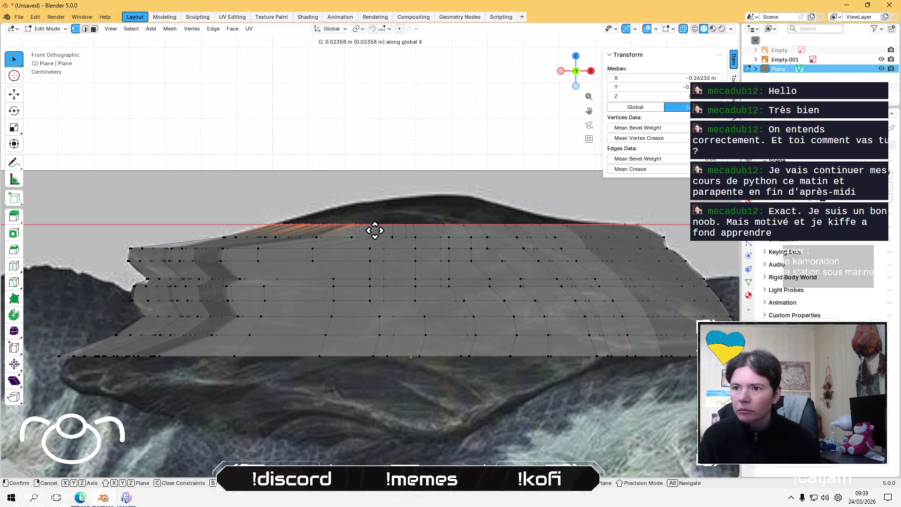
click(375, 229)
click(382, 148)
- Recentre the view and select the new top row of vertices
shift+middle_drag(383, 153, 288, 154)
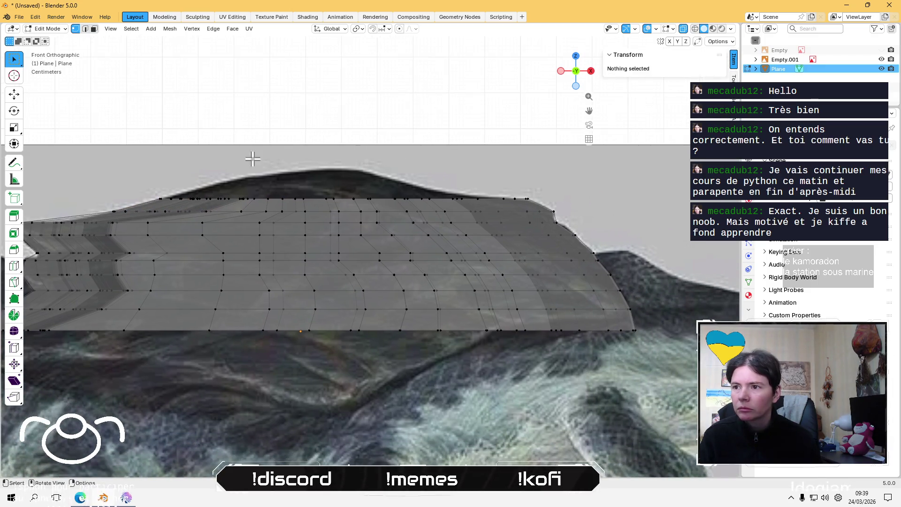
drag(148, 189, 542, 205)
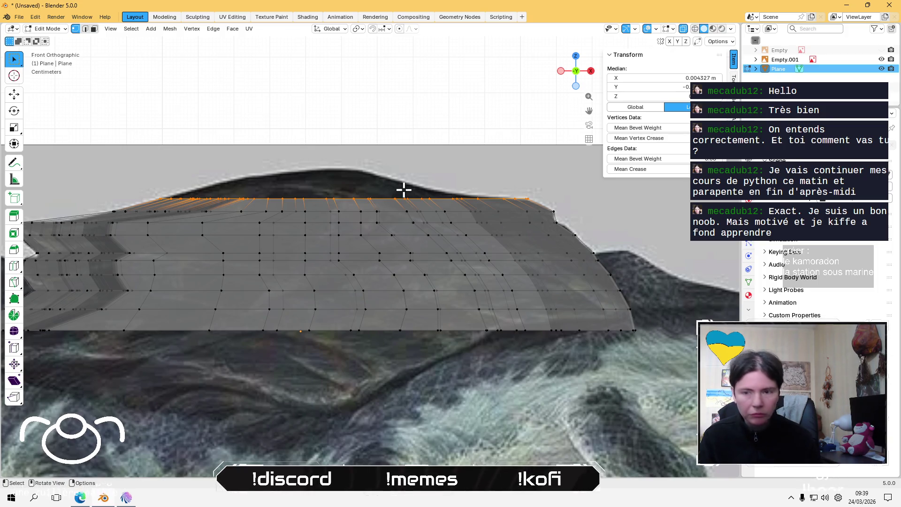
- Pull the top row straight up along Z and scale it narrower along X
key(g)
key(z)
key(z)
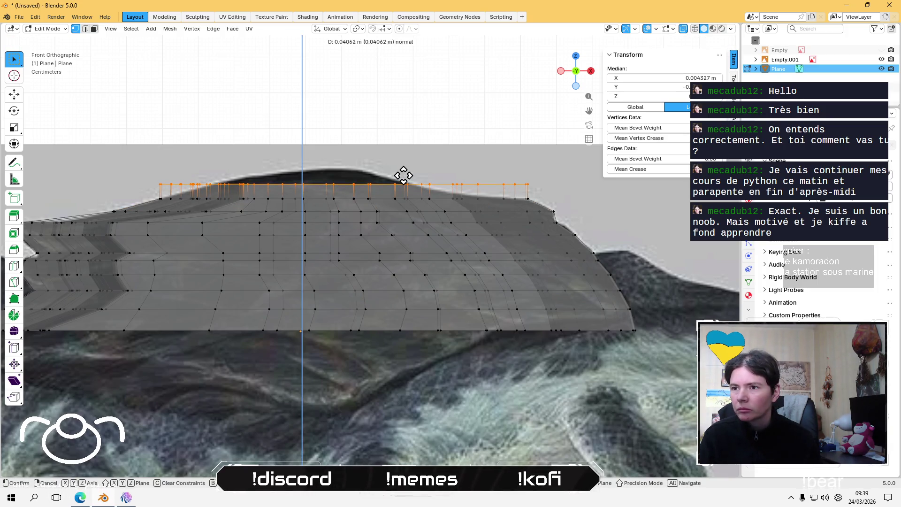
click(403, 176)
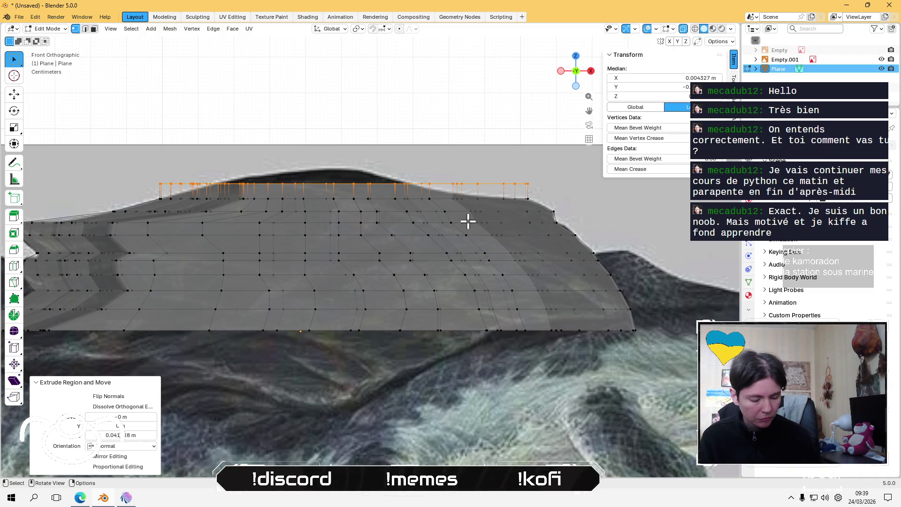
key(s)
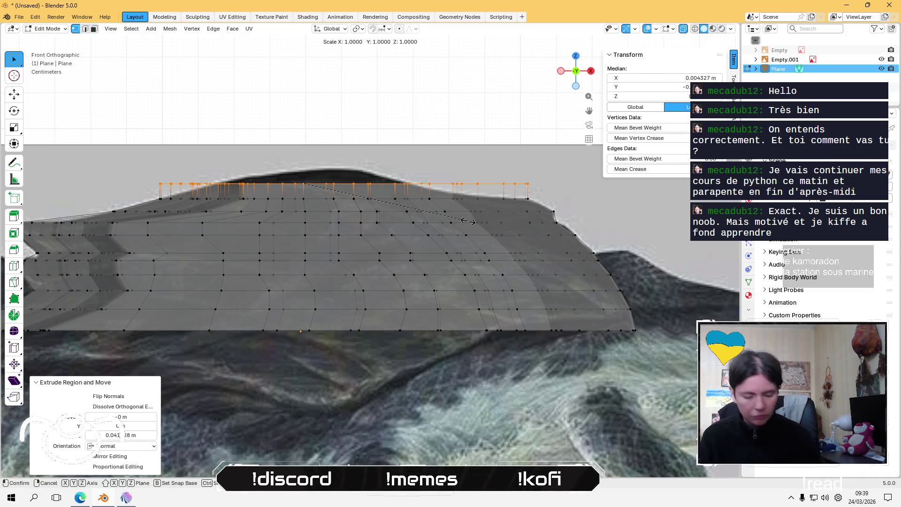
key(x)
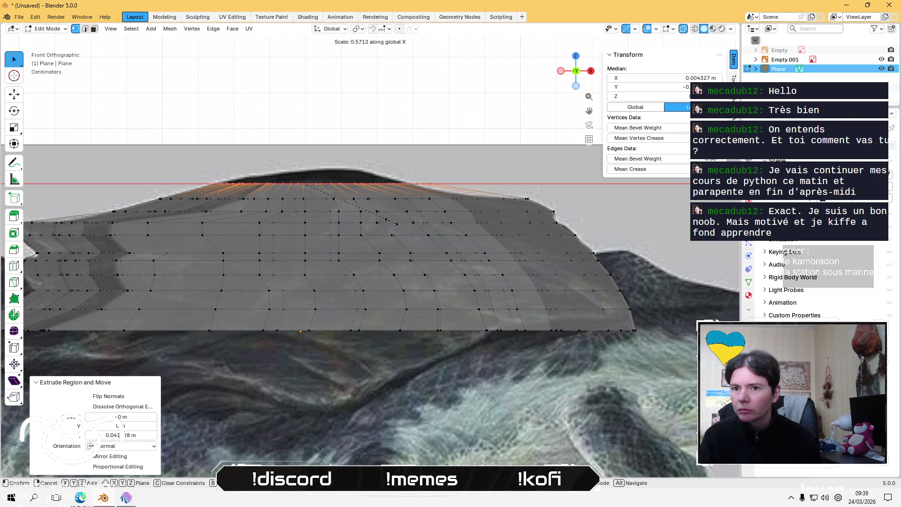
click(407, 241)
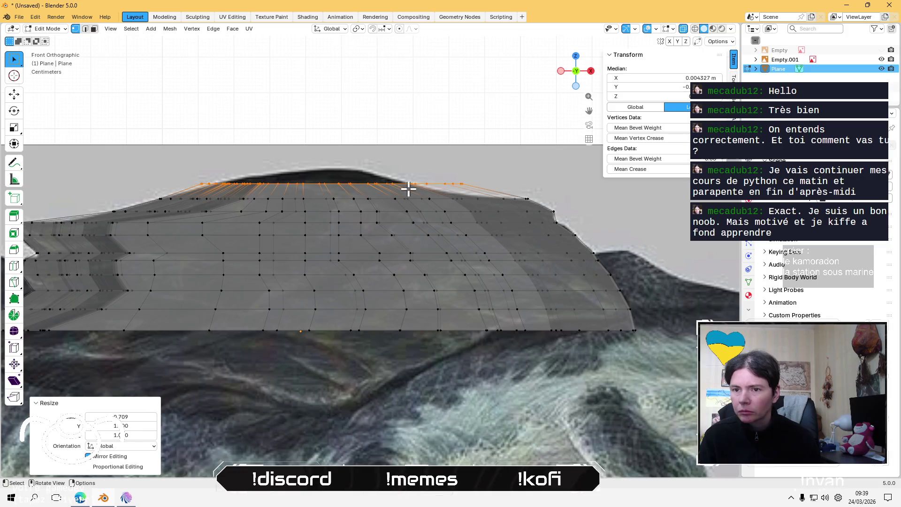
- Lower the top vertices slightly along Z and enlarge them a little to even out the edge
key(g)
key(z)
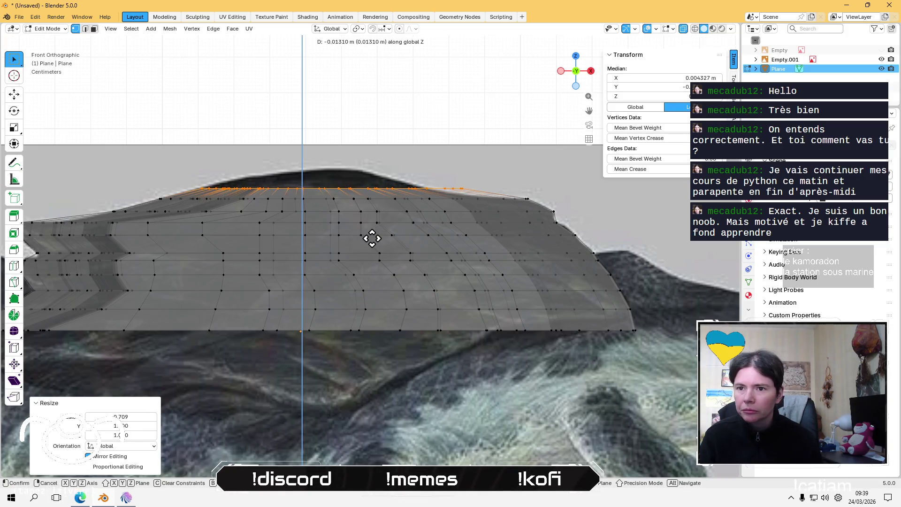
click(410, 246)
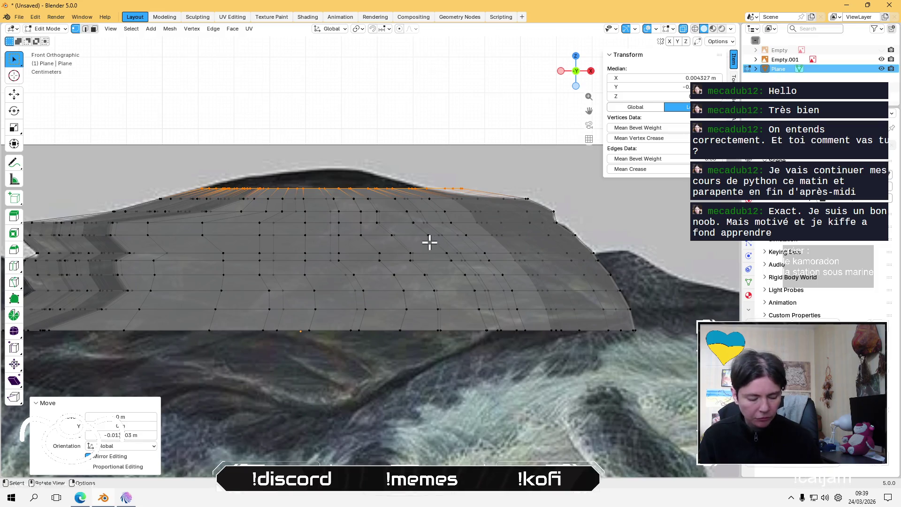
key(s)
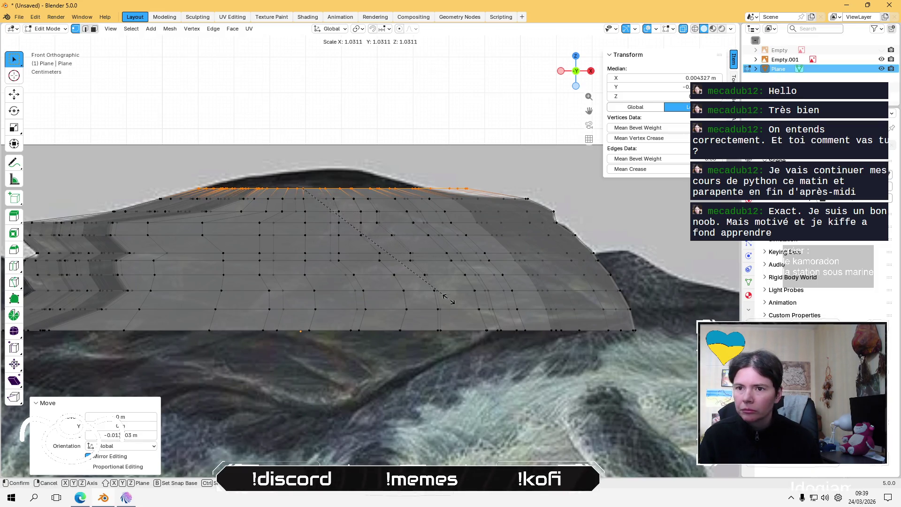
click(456, 312)
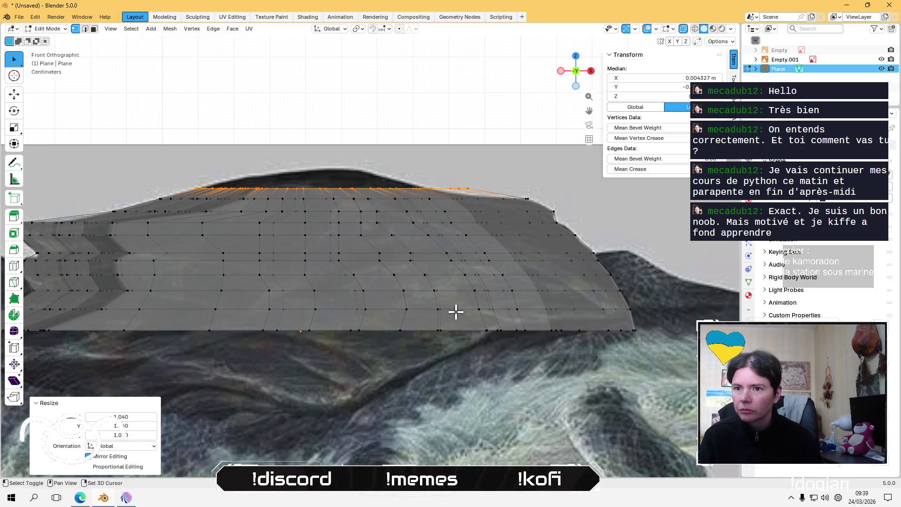
click(487, 166)
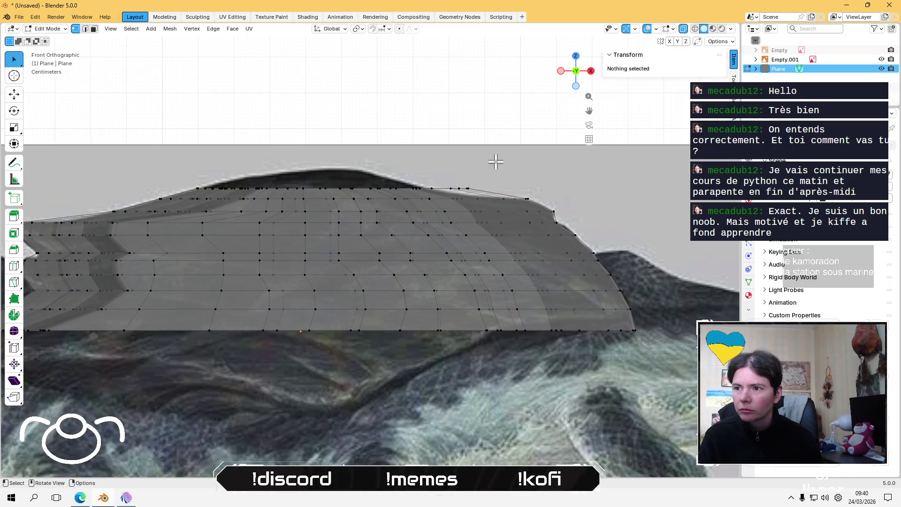
- Shift the left and right sections of the top edge sideways along X
drag(490, 170, 315, 196)
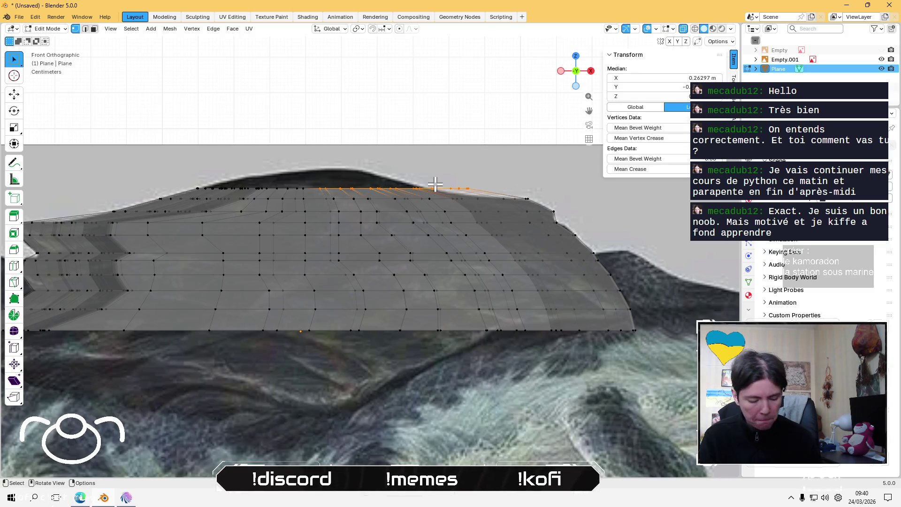
key(g)
key(x)
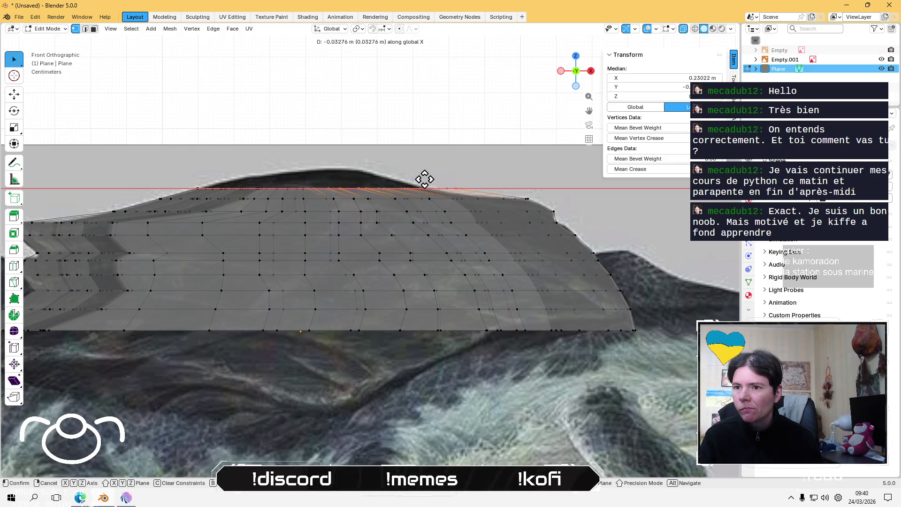
click(422, 180)
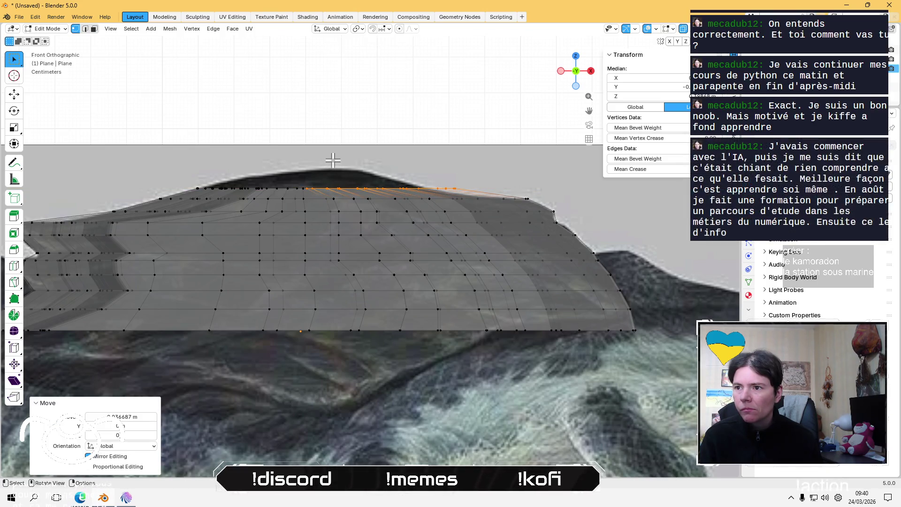
scroll(332, 161, up, 3)
scroll(344, 221, down, 1)
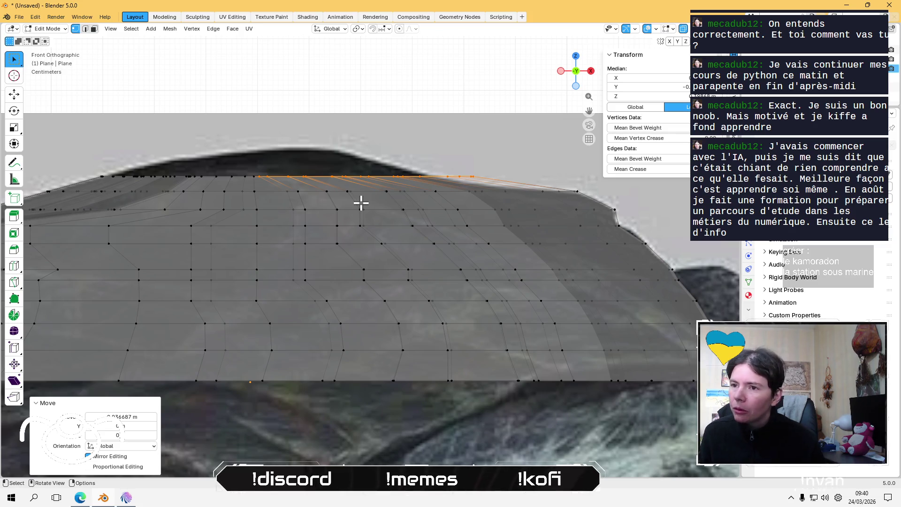
click(352, 96)
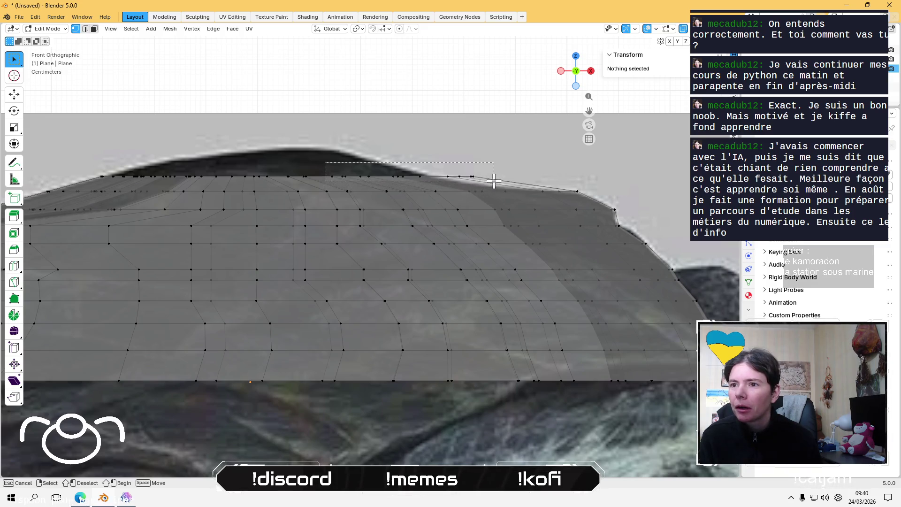
drag(331, 151, 497, 180)
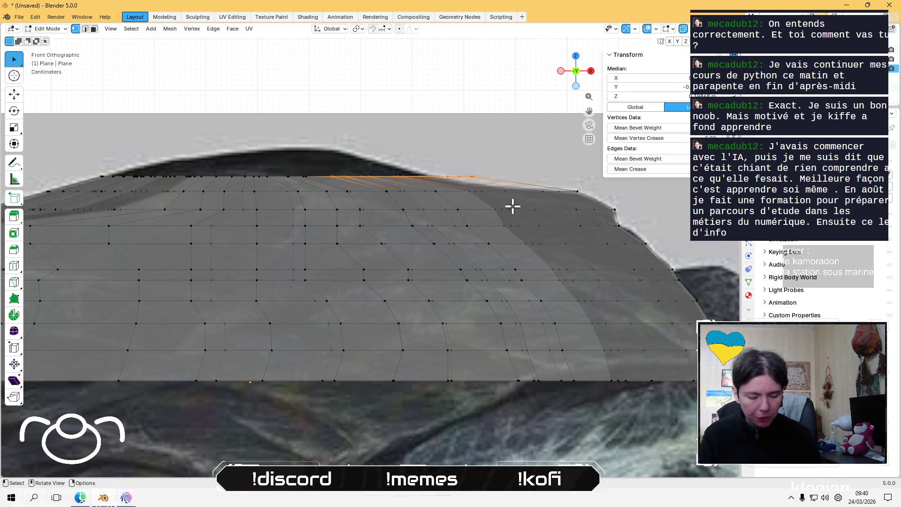
key(g)
key(x)
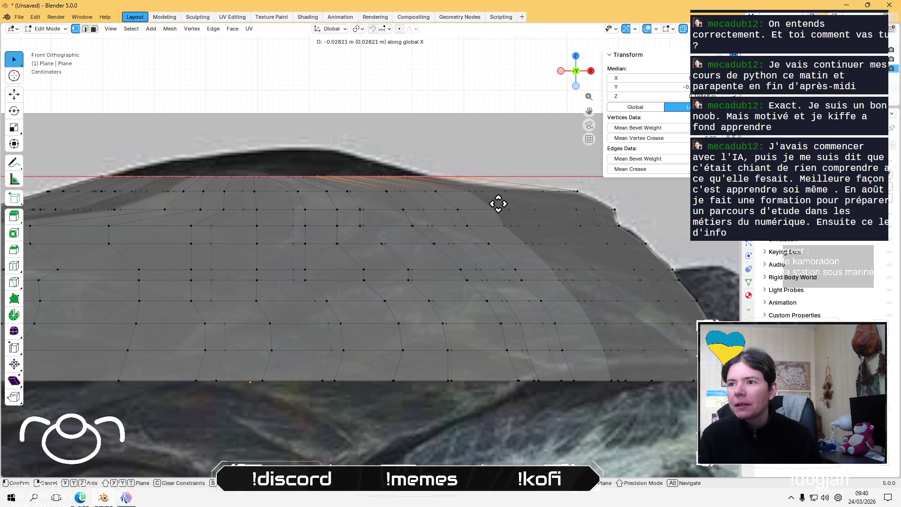
click(493, 203)
- Shift a shorter stretch of the top edge along X, then reselect the whole top row
click(471, 105)
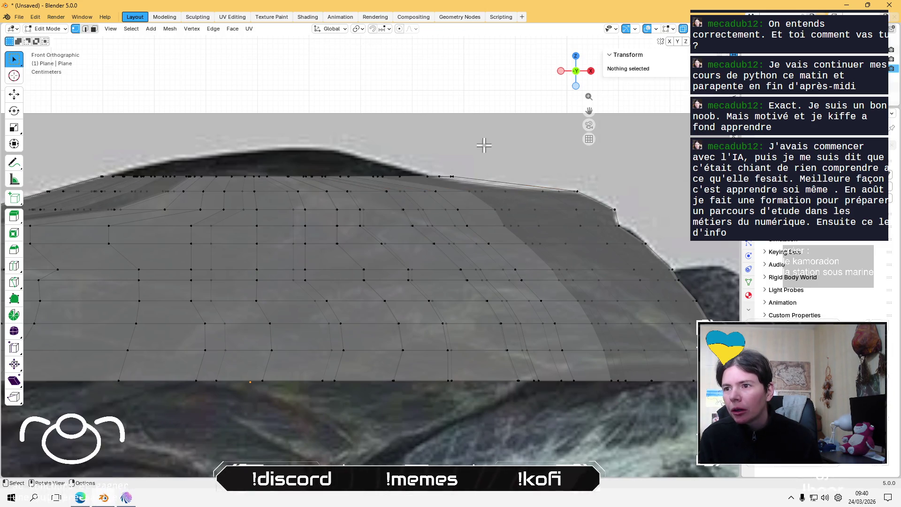
click(366, 181)
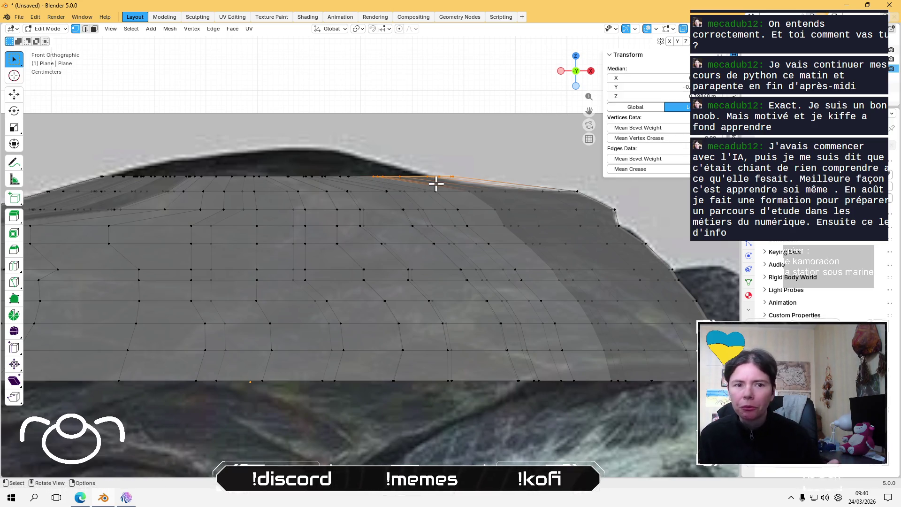
key(g)
key(x)
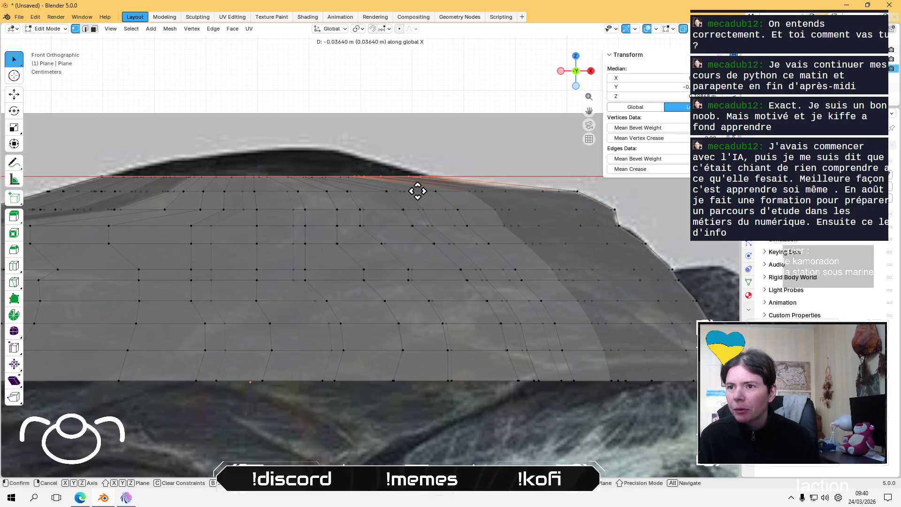
click(418, 191)
click(401, 70)
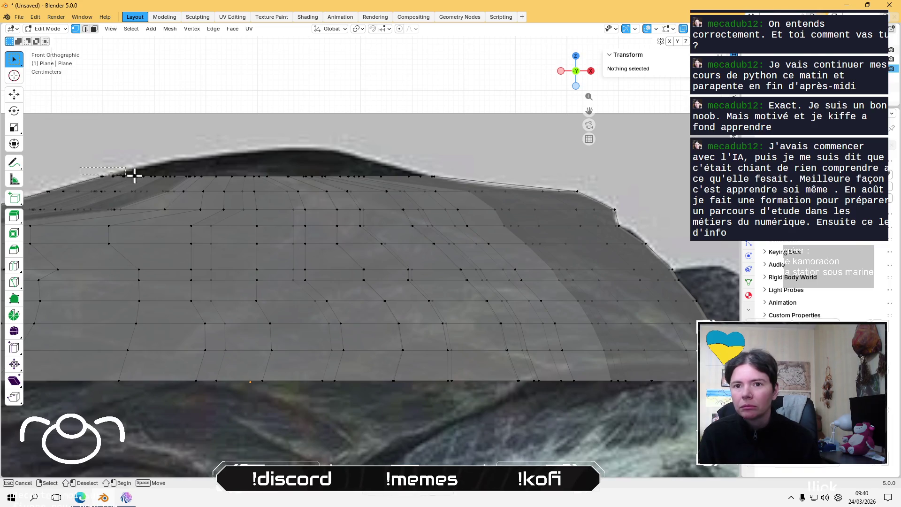
drag(88, 169, 441, 181)
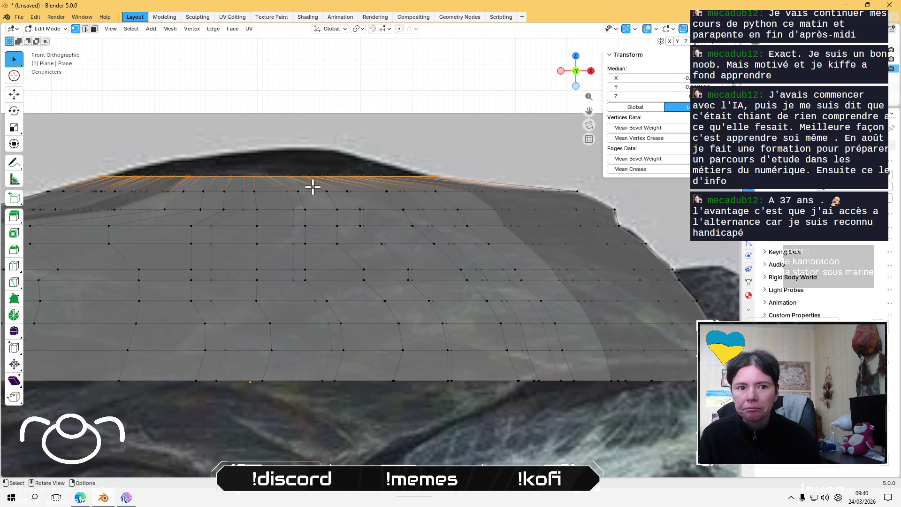
shift+middle_drag(313, 187, 374, 193)
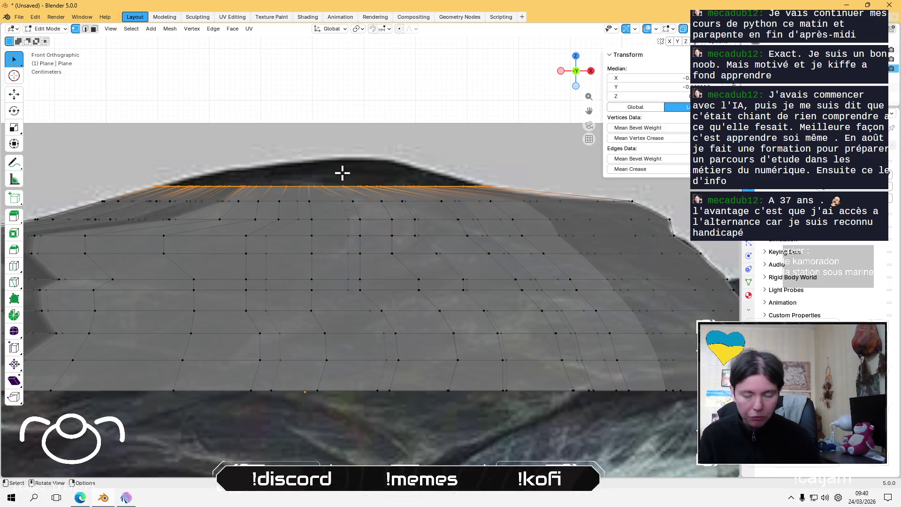
- Merge the top-row vertices by distance, raising the merge distance to about 0.3 m so they collapse into fewer points
key(m)
click(321, 206)
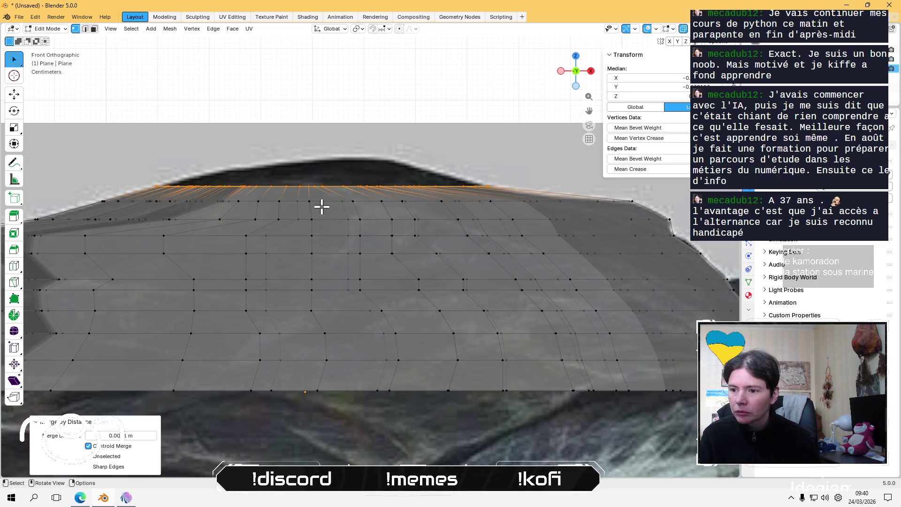
click(155, 435)
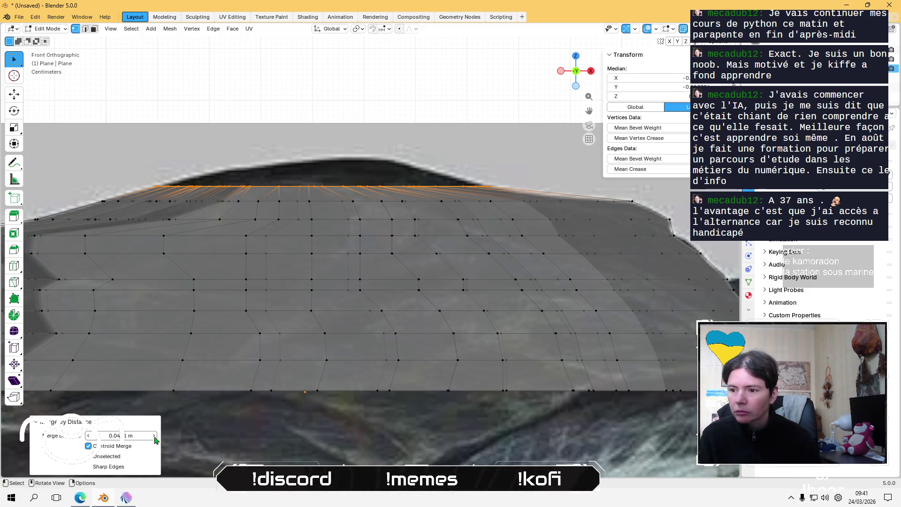
click(155, 436)
click(155, 436)
click(156, 436)
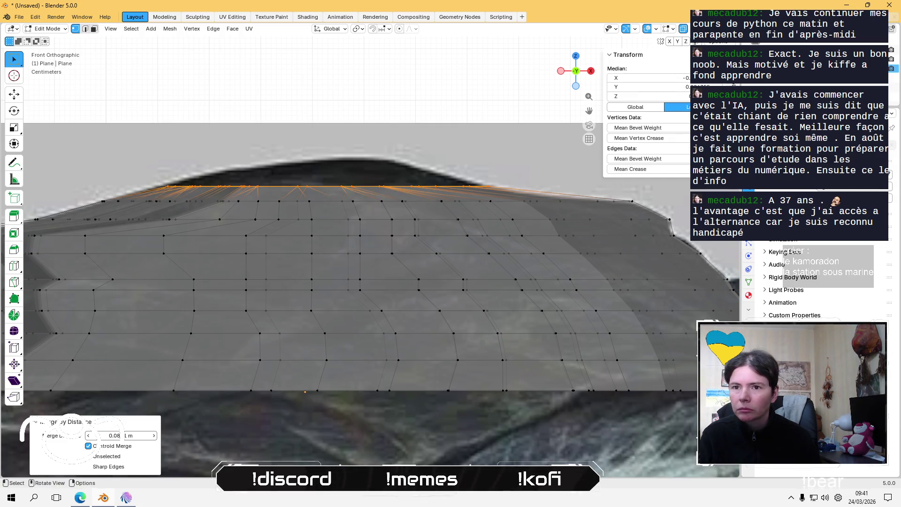
click(155, 436)
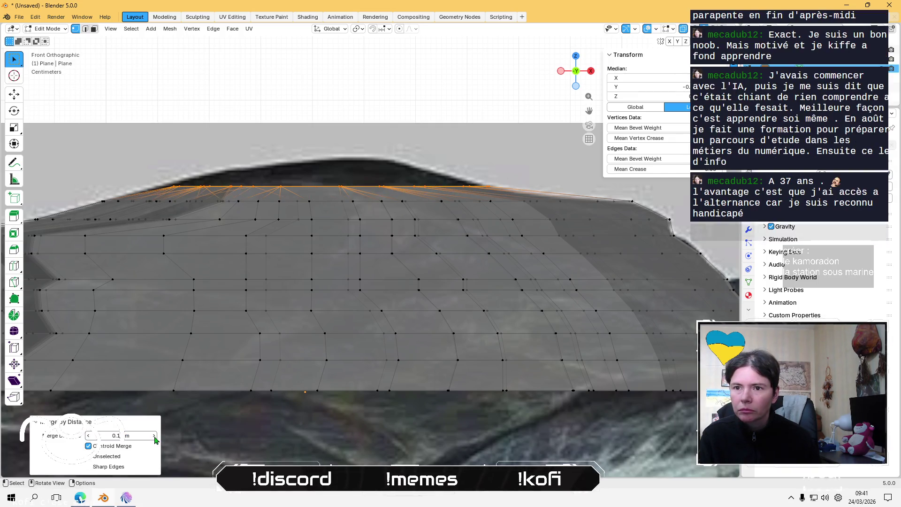
click(155, 436)
click(155, 436)
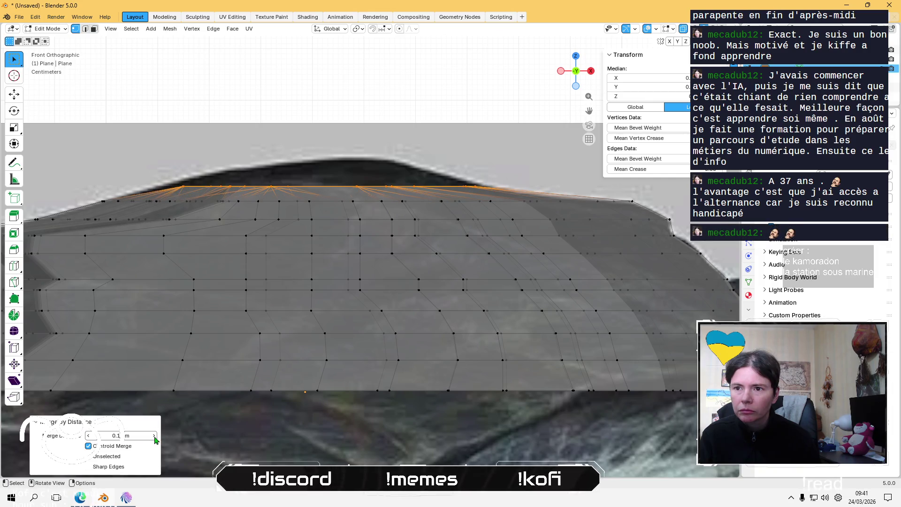
click(155, 438)
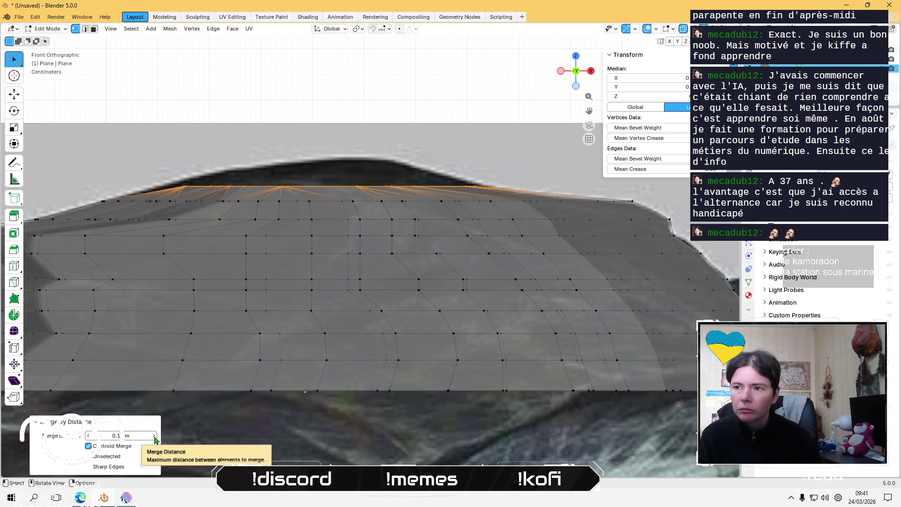
click(155, 437)
click(155, 437)
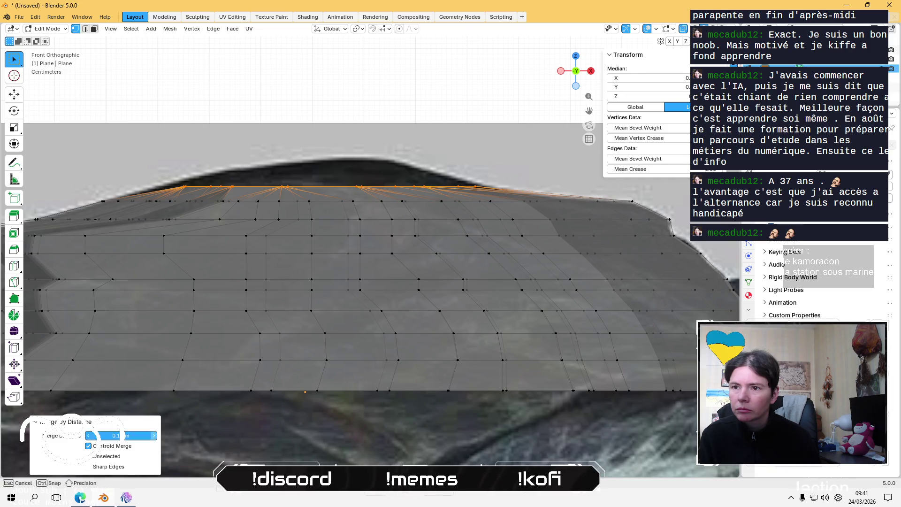
click(155, 437)
click(155, 437)
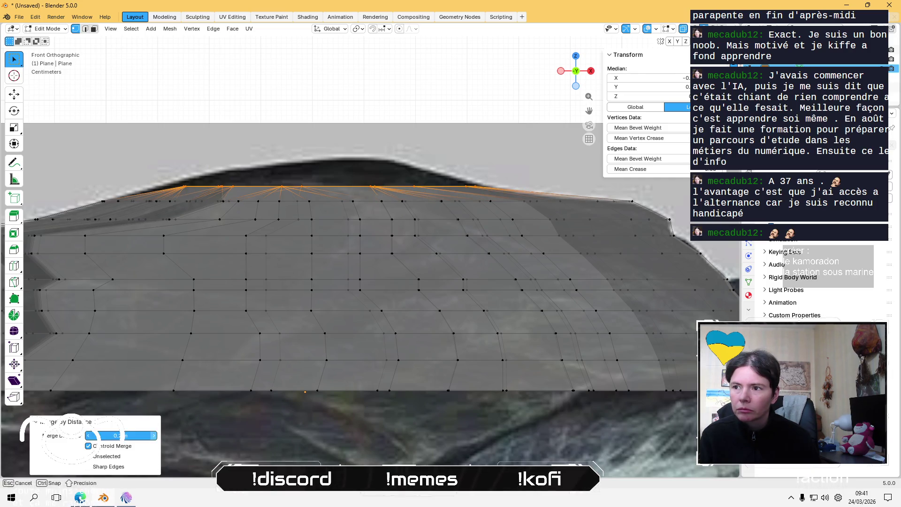
click(155, 437)
click(155, 437)
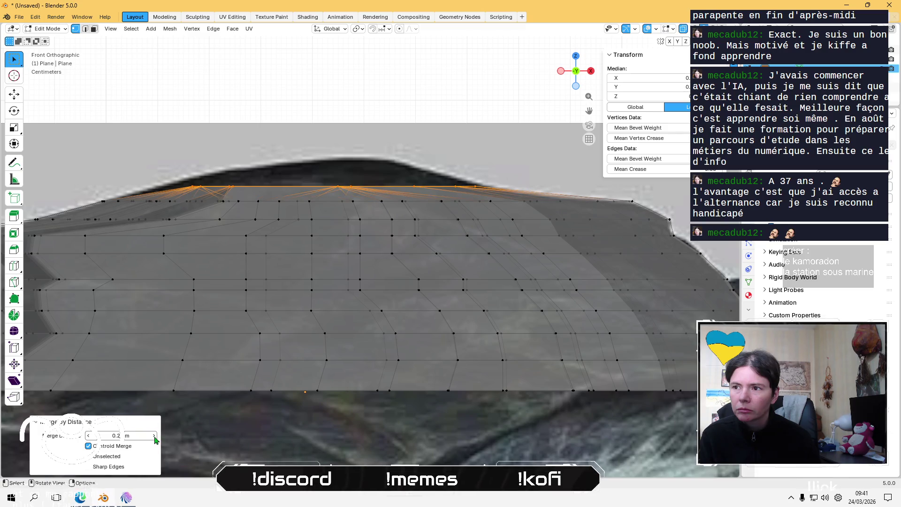
drag(155, 437, 155, 439)
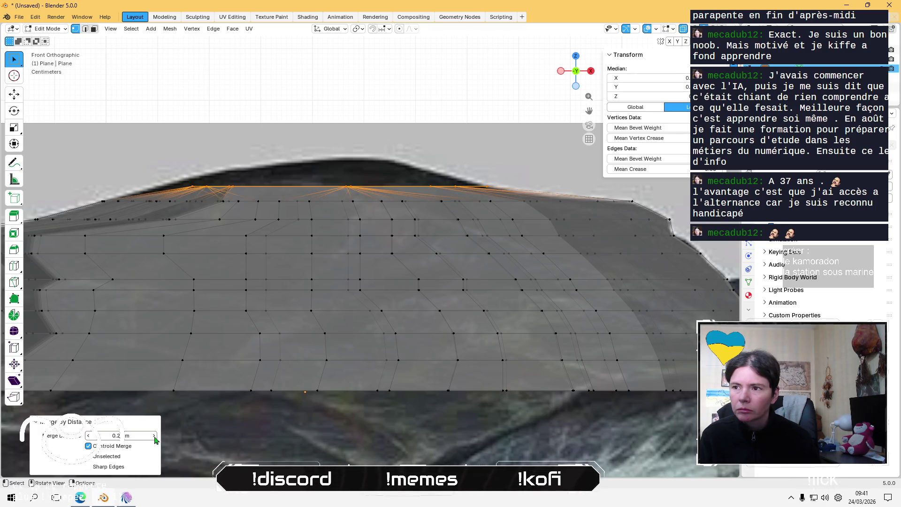
click(155, 437)
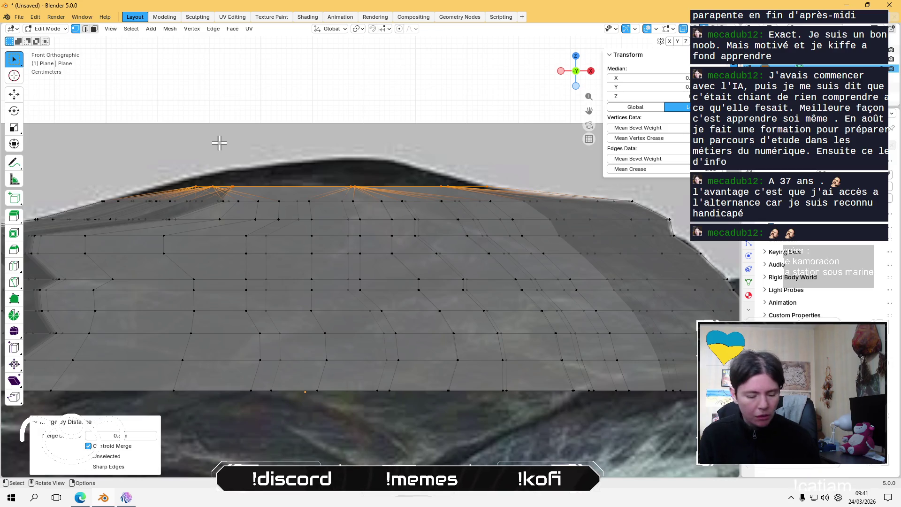
- Switch to the straight front view and clear any leftover top-row selection
click(259, 103)
middle_drag(259, 103, 258, 117)
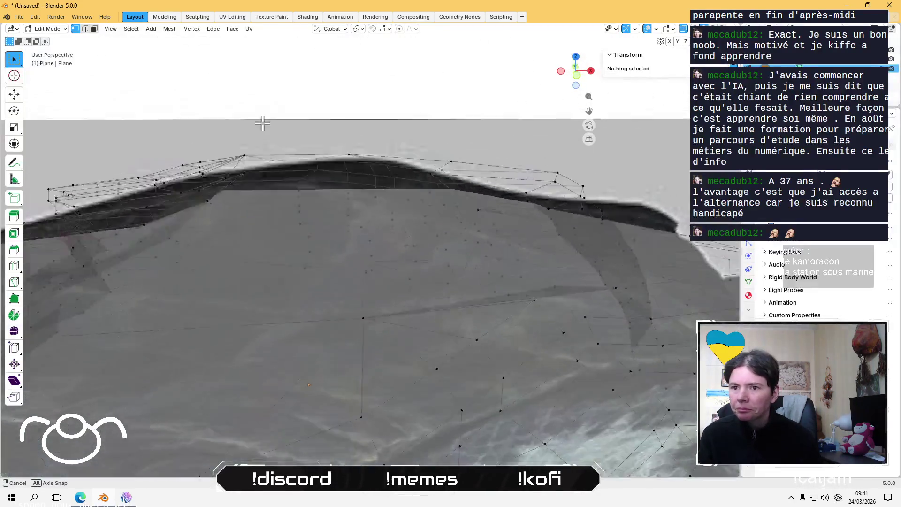
click(574, 80)
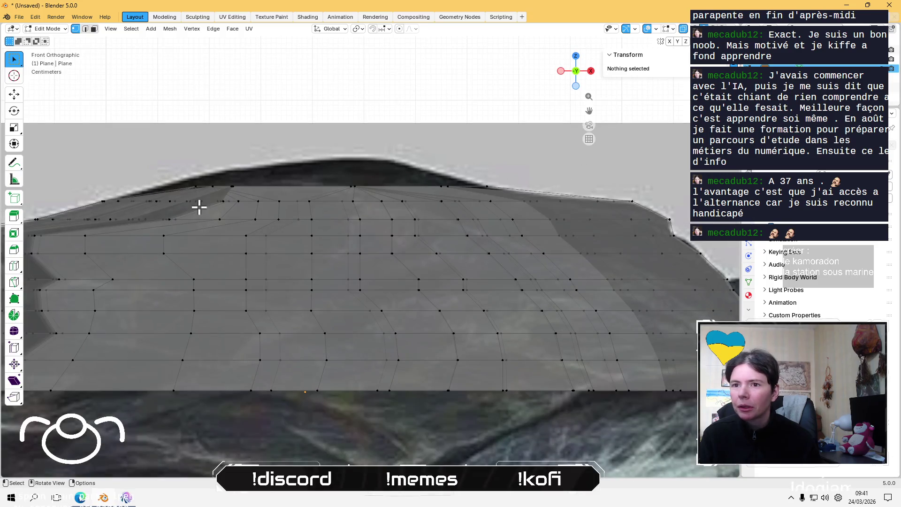
alt+click(219, 163)
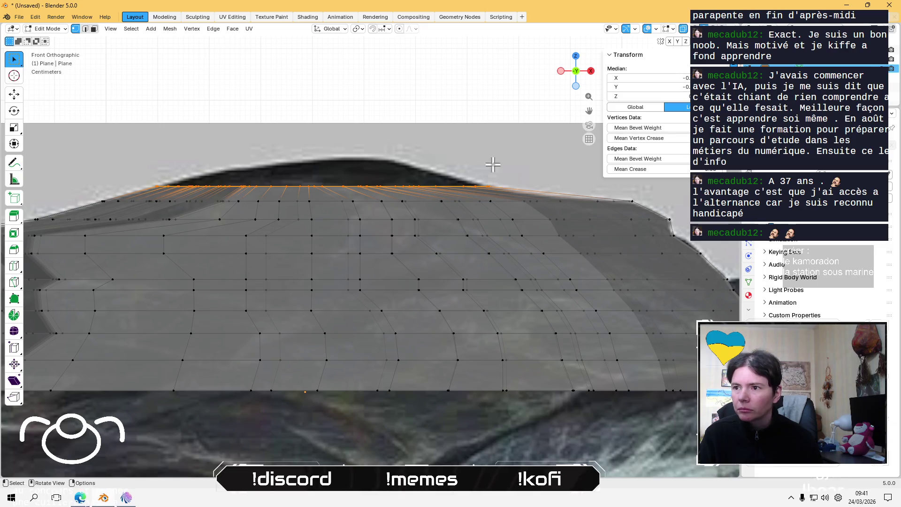
click(479, 101)
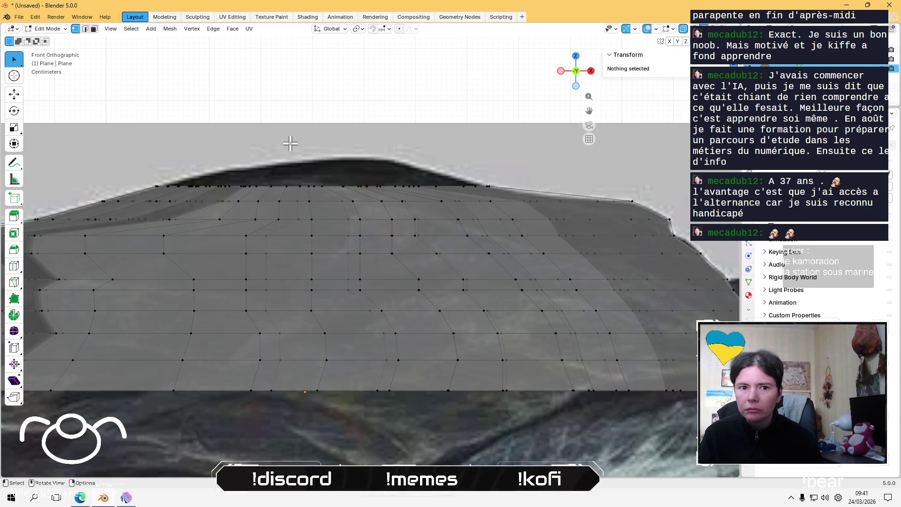
scroll(162, 142, up, 1)
scroll(167, 136, up, 1)
scroll(346, 218, up, 1)
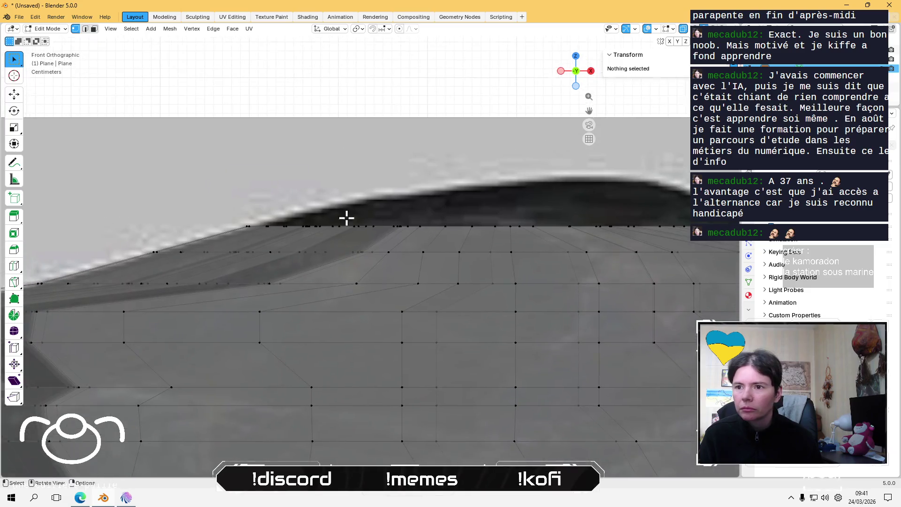
scroll(302, 225, up, 1)
scroll(241, 189, up, 1)
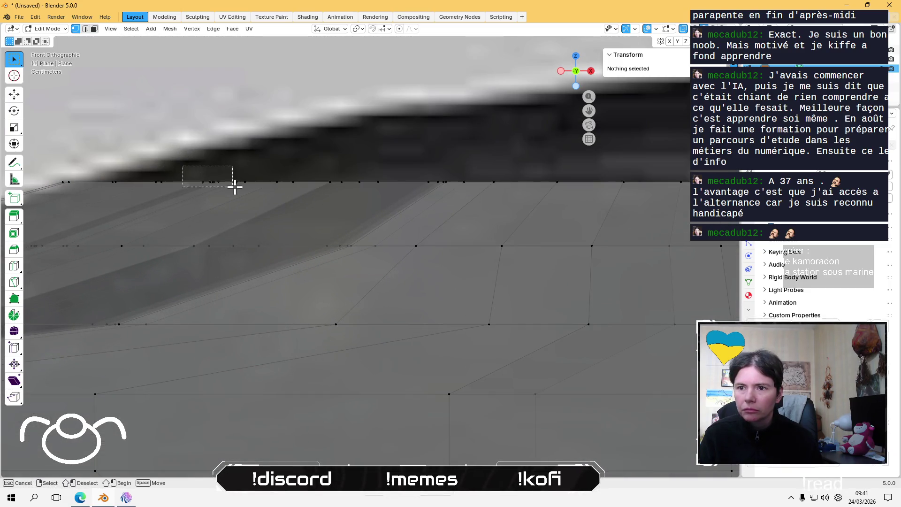
- Merge the bunched top-edge vertices at their centre into one point, then deselect
drag(177, 163, 247, 187)
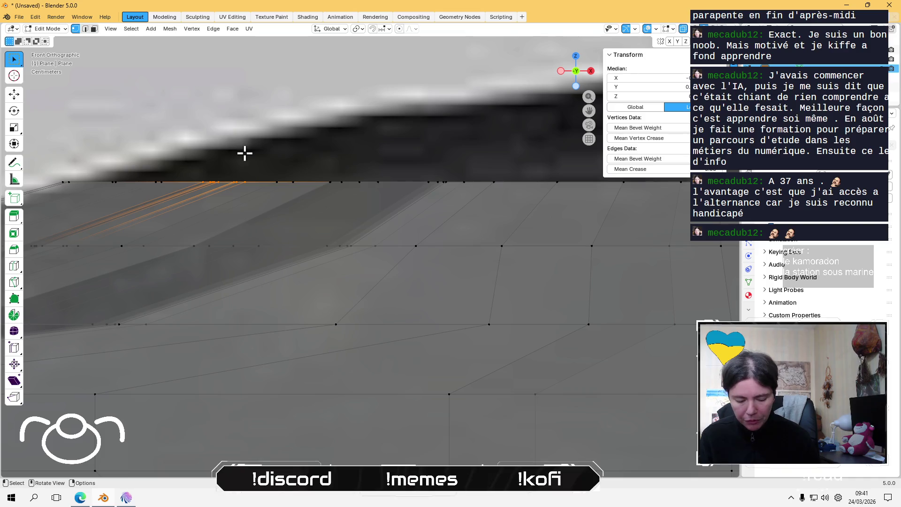
key(m)
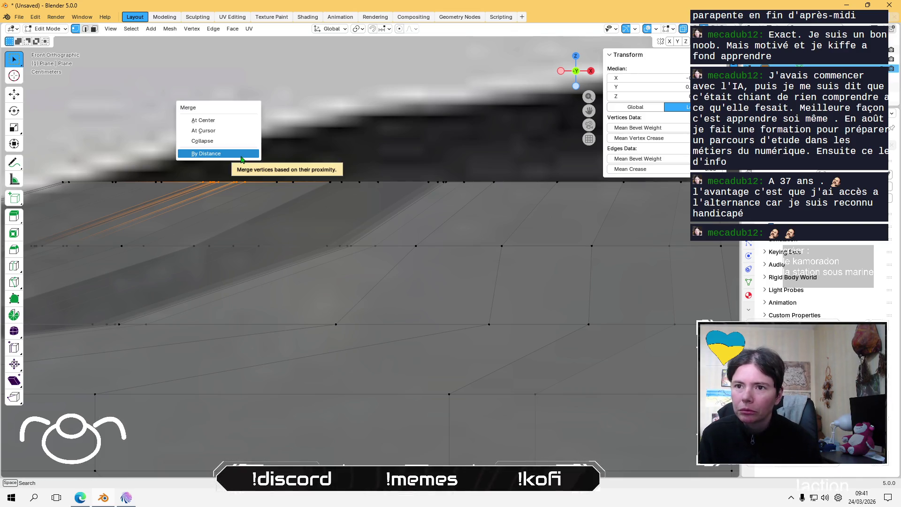
click(240, 120)
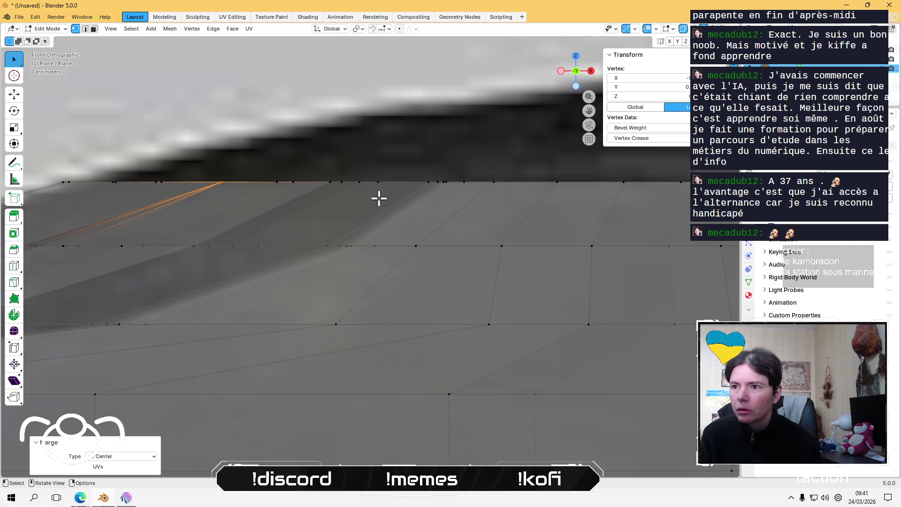
middle_drag(379, 199, 419, 207)
click(568, 76)
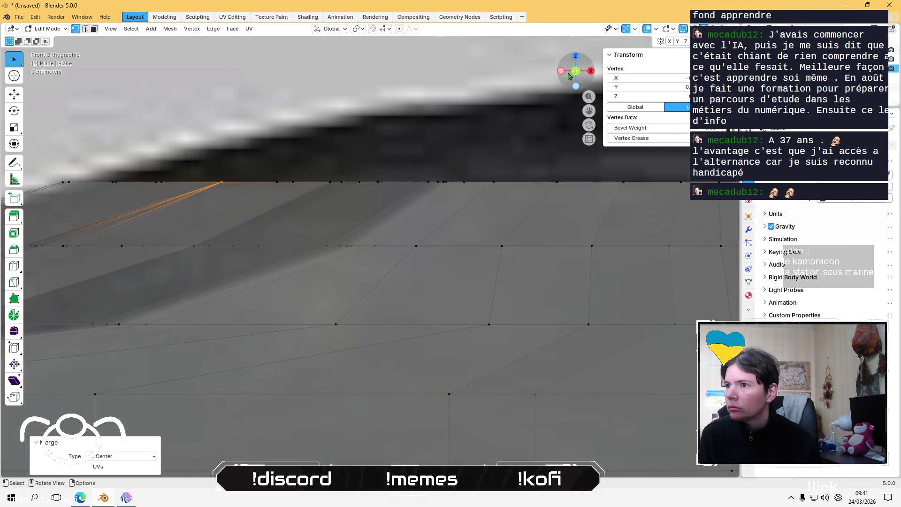
scroll(421, 193, down, 2)
scroll(421, 193, down, 2)
scroll(403, 249, up, 2)
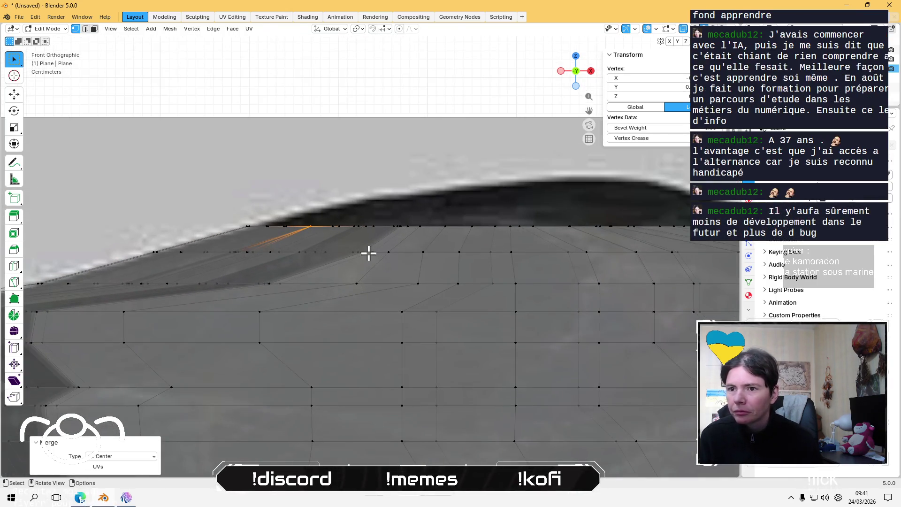
mouse_move(368, 252)
shift+middle_down()
mouse_move(263, 189)
mouse_move(326, 204)
shift+middle_up()
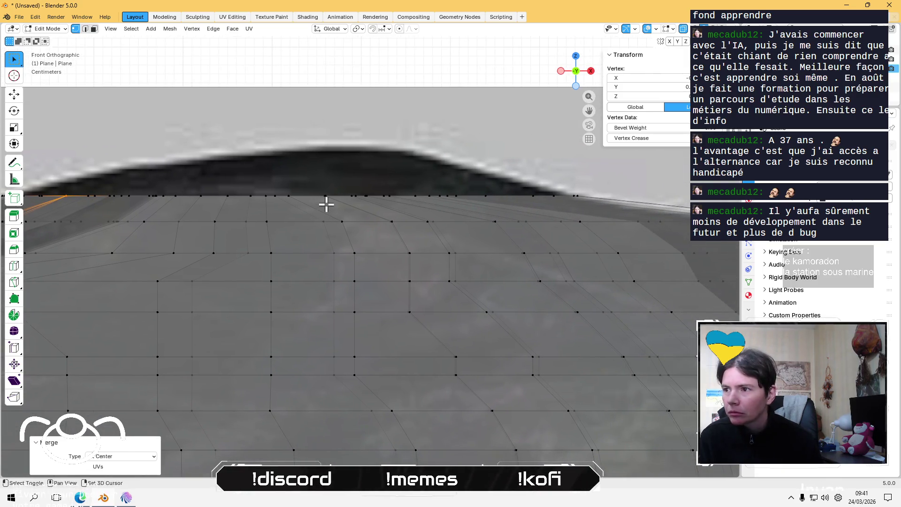
click(343, 72)
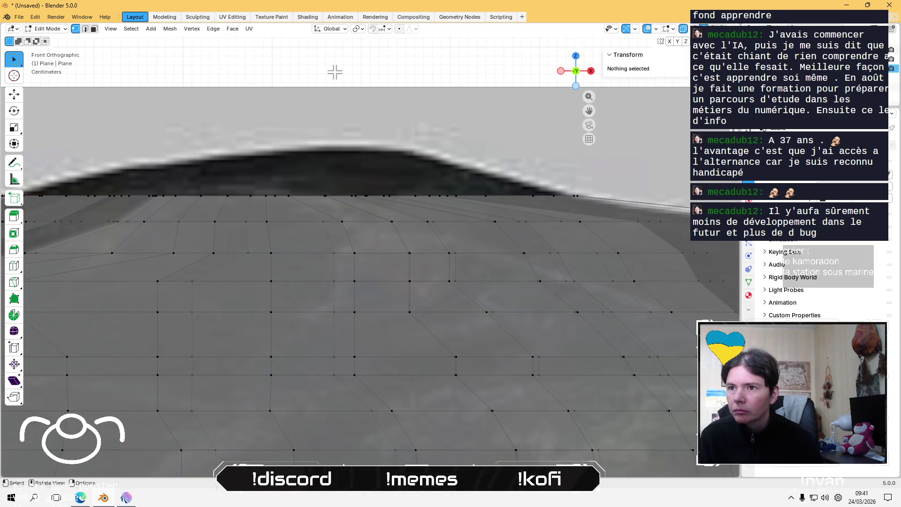
- Merge a bunch of upper-edge vertices at their centre and clear the selection
mouse_move(329, 83)
mouse_down()
mouse_move(411, 198)
mouse_move(404, 202)
mouse_up()
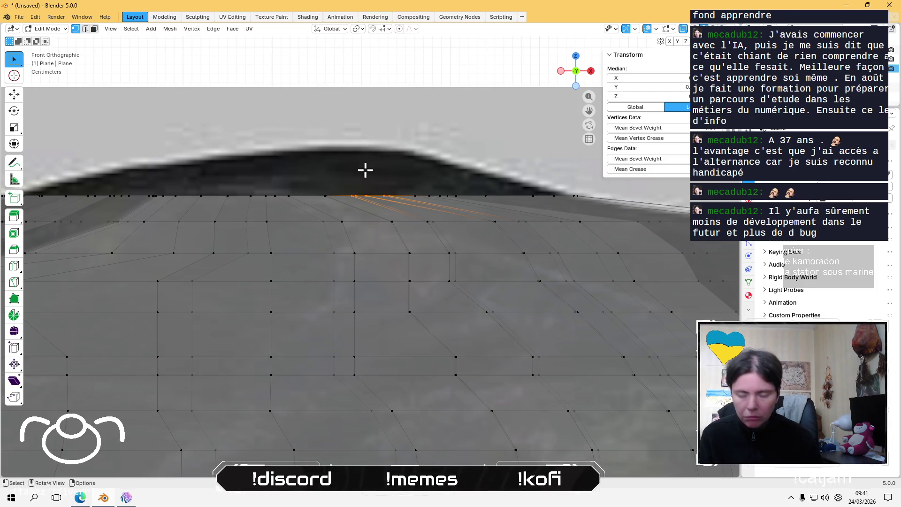
key(m)
click(361, 170)
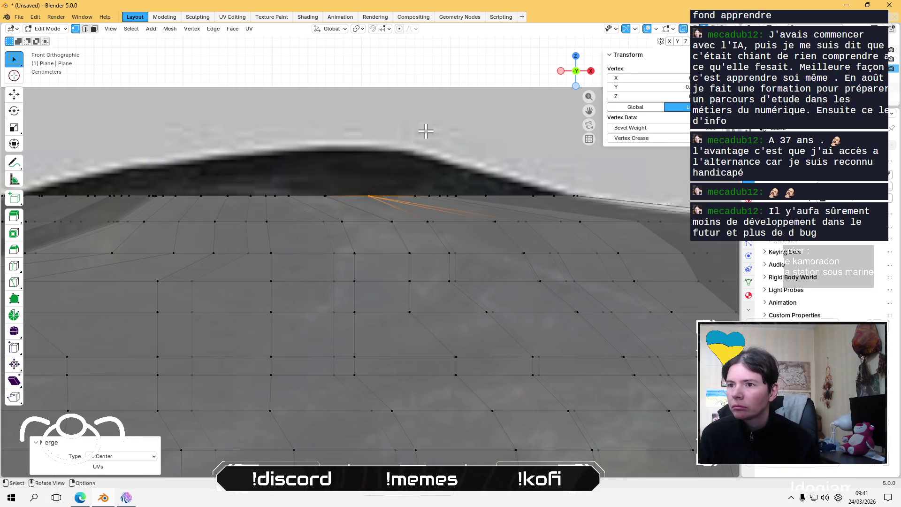
click(451, 73)
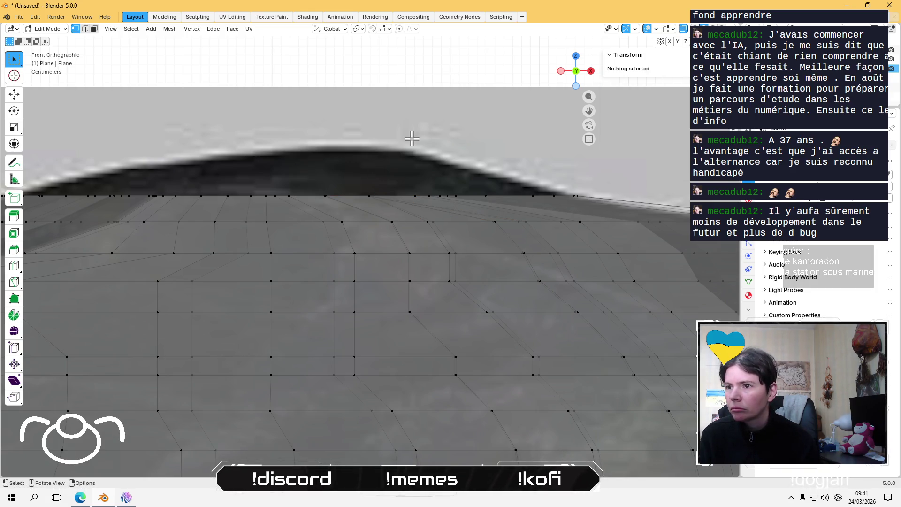
drag(399, 75, 468, 201)
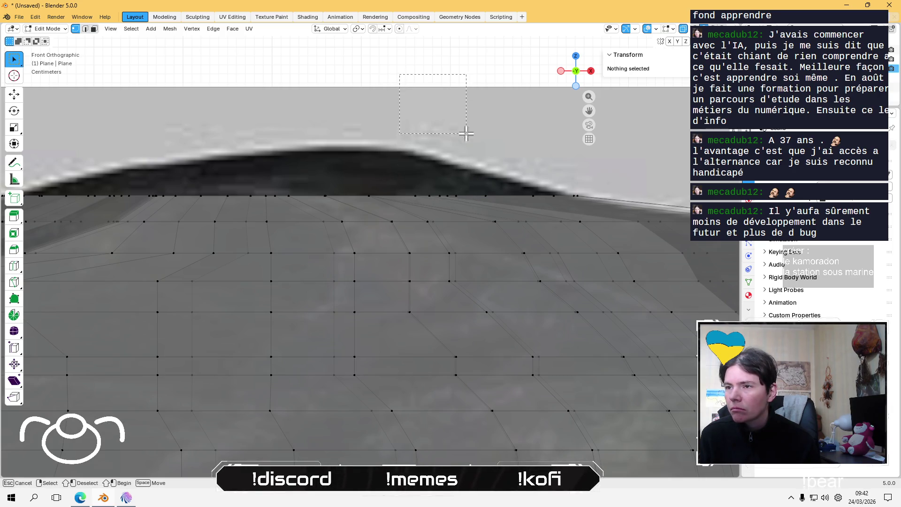
scroll(401, 180, down, 2)
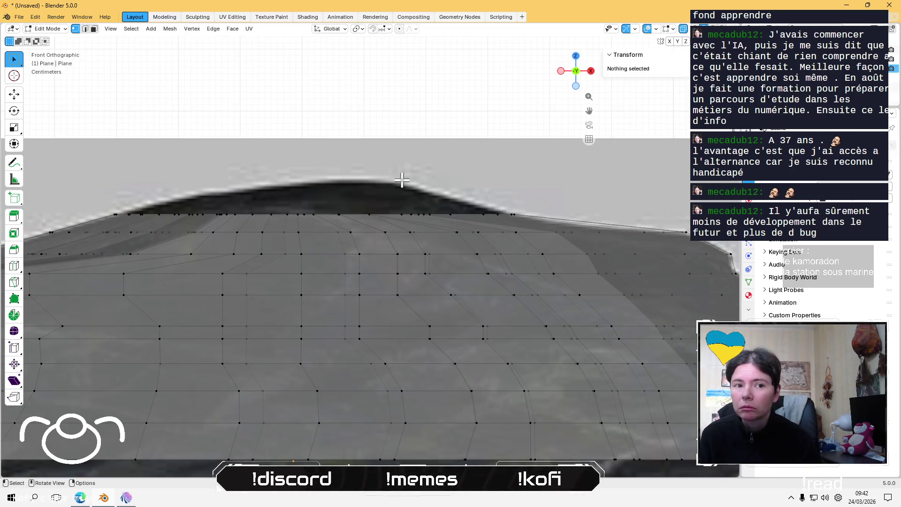
scroll(128, 212, up, 2)
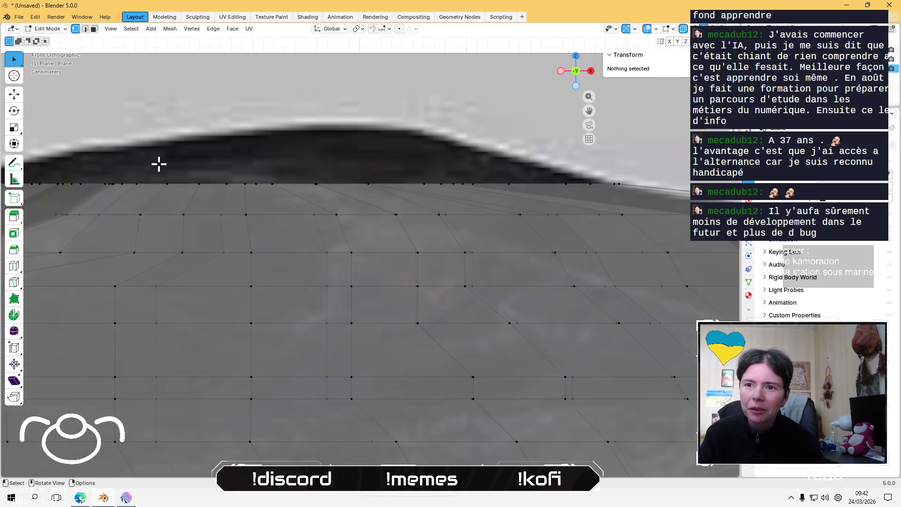
scroll(362, 217, up, 2)
scroll(303, 181, up, 1)
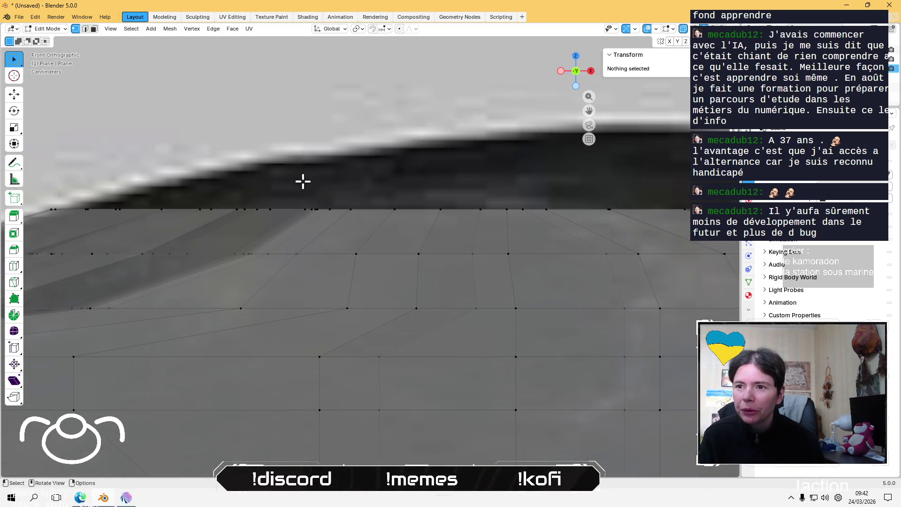
mouse_move(293, 186)
mouse_down()
mouse_move(326, 221)
mouse_move(340, 213)
mouse_up()
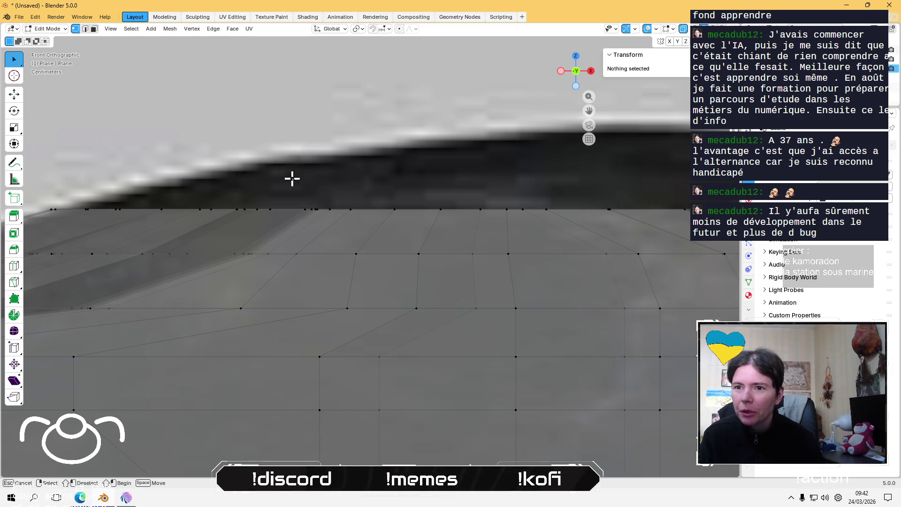
- Merge the overlapping top-edge vertices at centre, undo, reselect a smaller bunch and merge those instead
drag(221, 190, 338, 217)
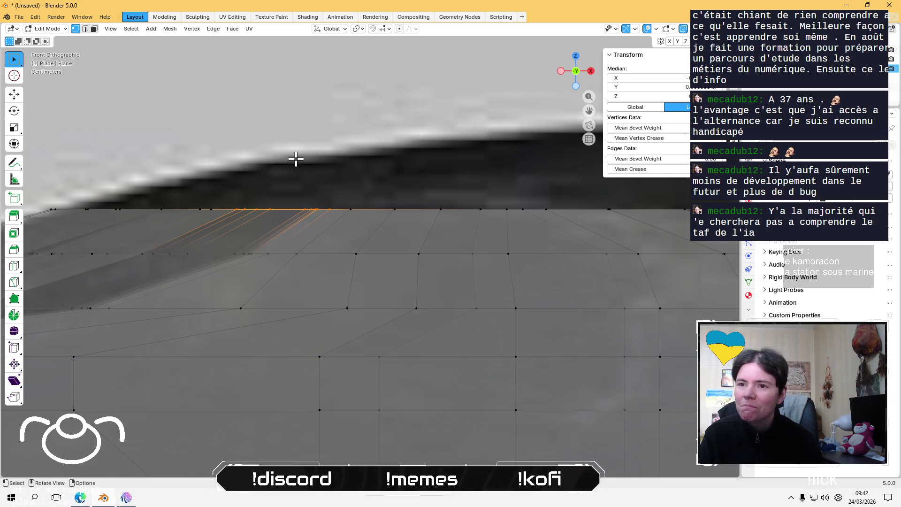
key(m)
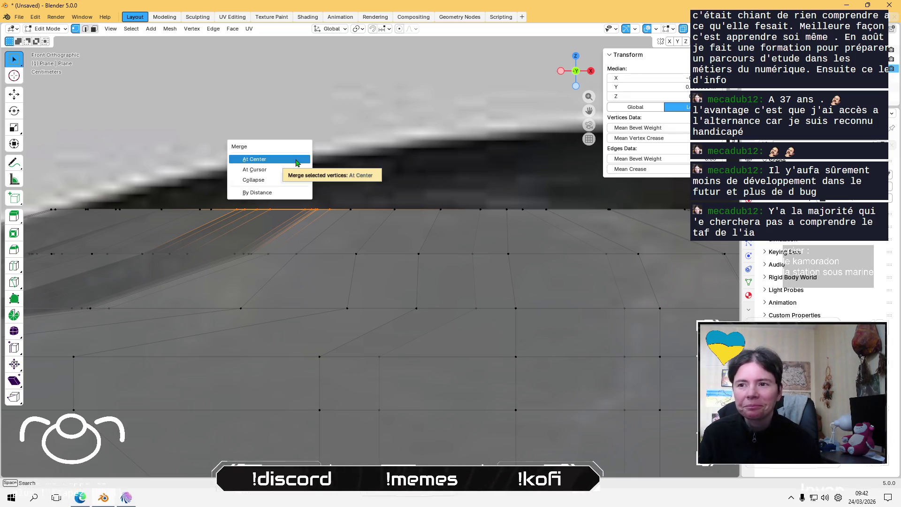
click(295, 159)
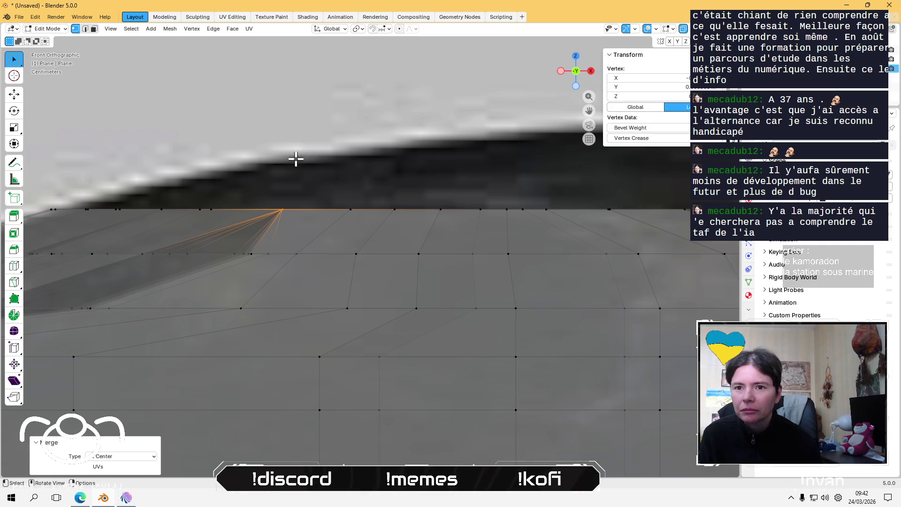
key(ctrl+z)
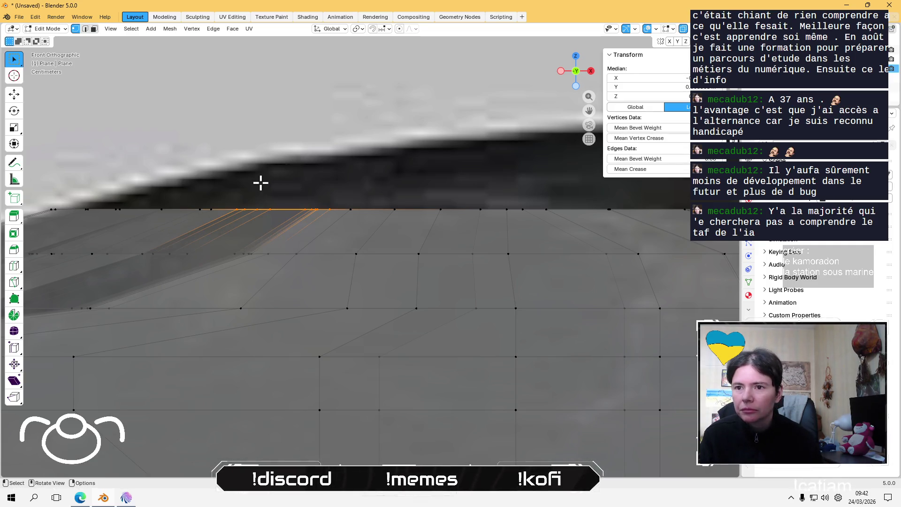
click(261, 185)
shift+drag(305, 197, 320, 213)
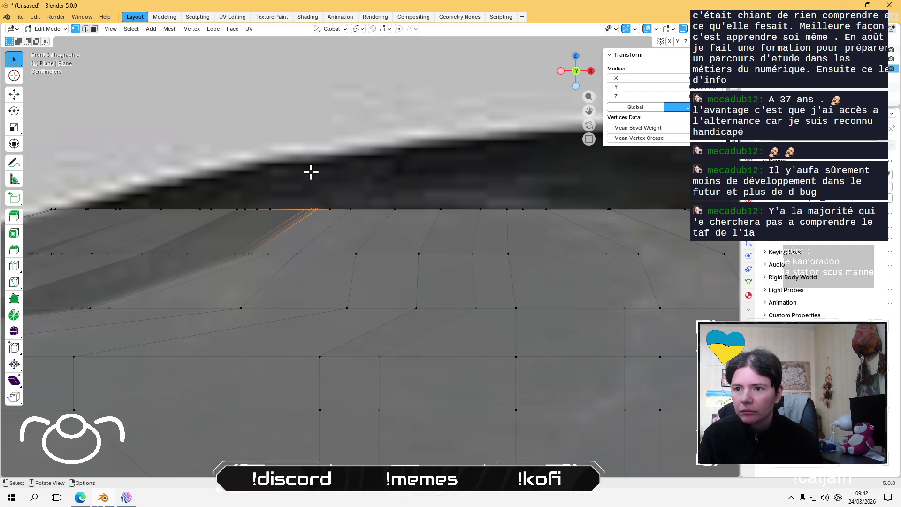
key(m)
click(310, 171)
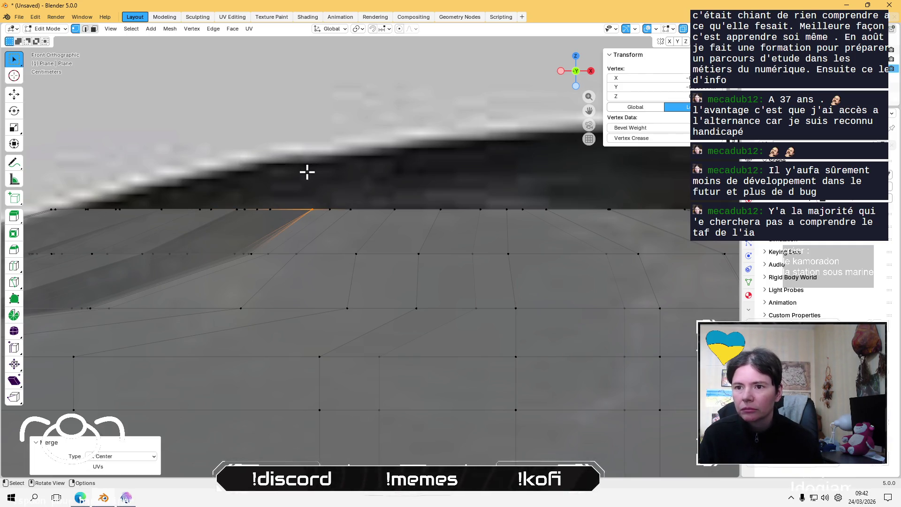
key(alt+a)
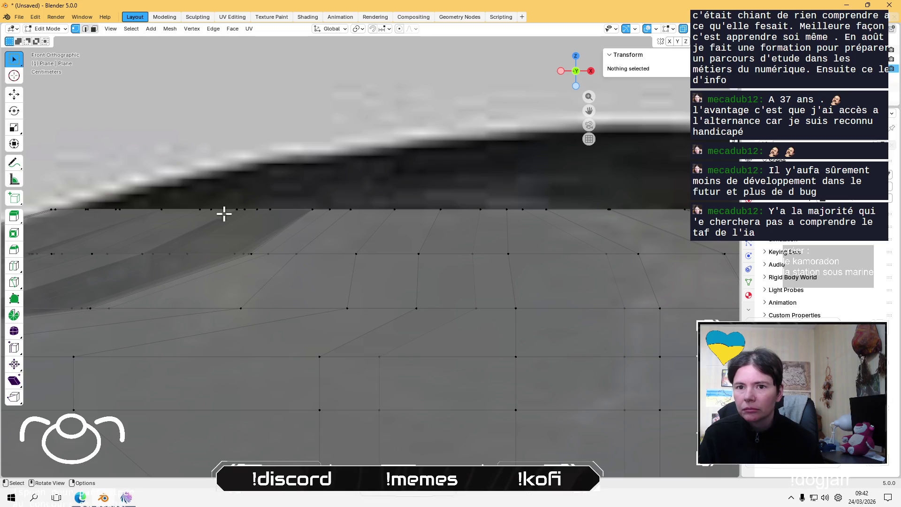
- Merge the vertices bunched at the left end of the edge at their centre
drag(83, 200, 94, 213)
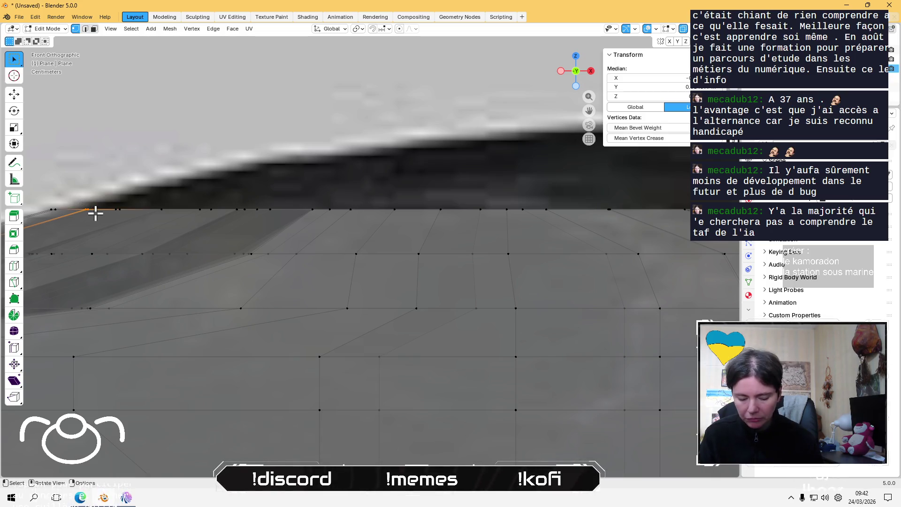
key(m)
click(92, 213)
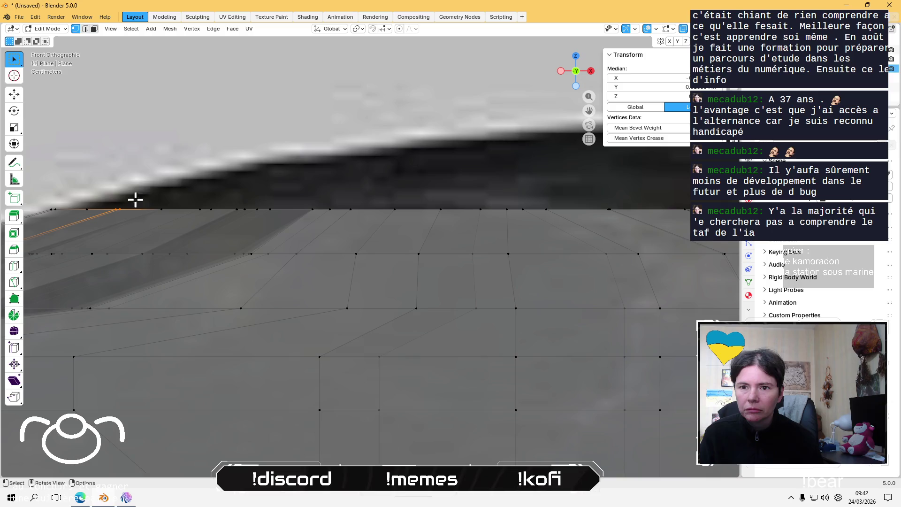
mouse_move(399, 244)
shift+middle_down()
mouse_move(455, 241)
mouse_move(305, 241)
shift+middle_up()
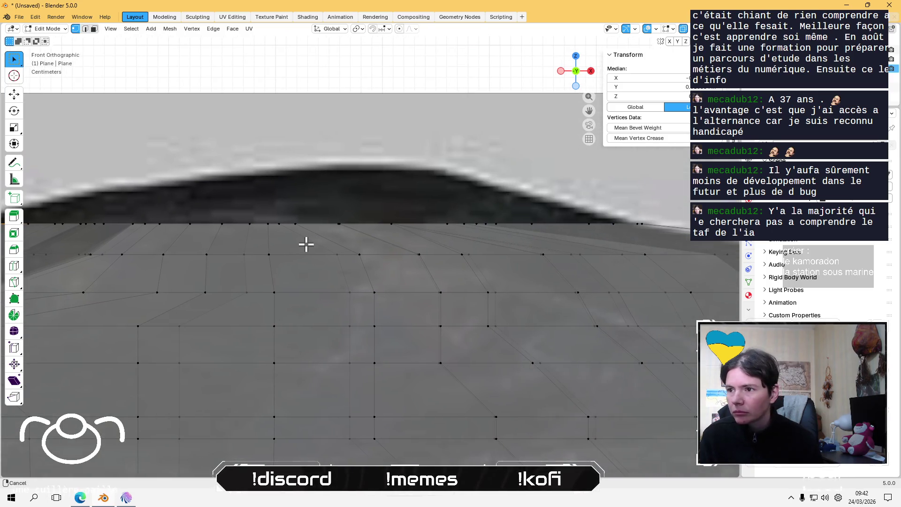
- Box-select the top row of vertices and extrude it, keeping the new row in place
shift+middle_drag(499, 214, 433, 206)
shift+scroll(432, 206, up, 2)
click(390, 145)
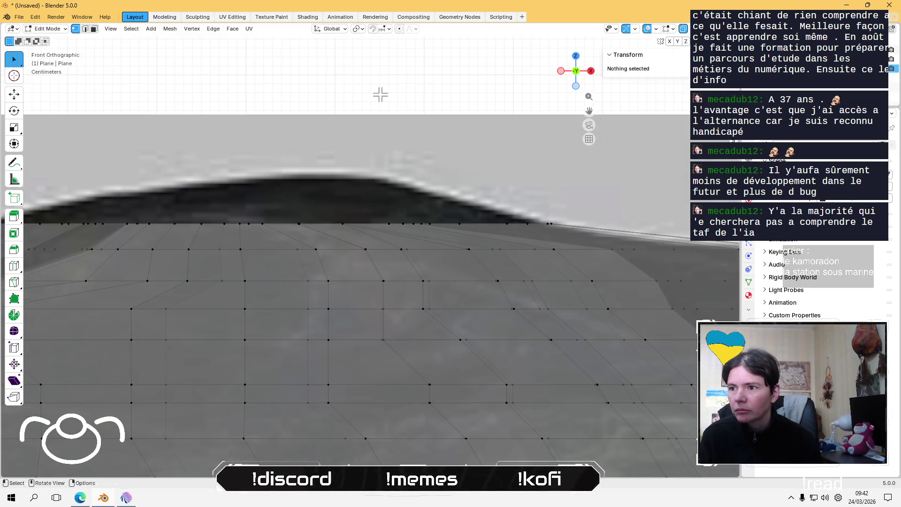
shift+scroll(362, 148, up, 2)
shift+scroll(356, 155, up, 2)
shift+scroll(357, 156, down, 1)
shift+scroll(396, 205, down, 1)
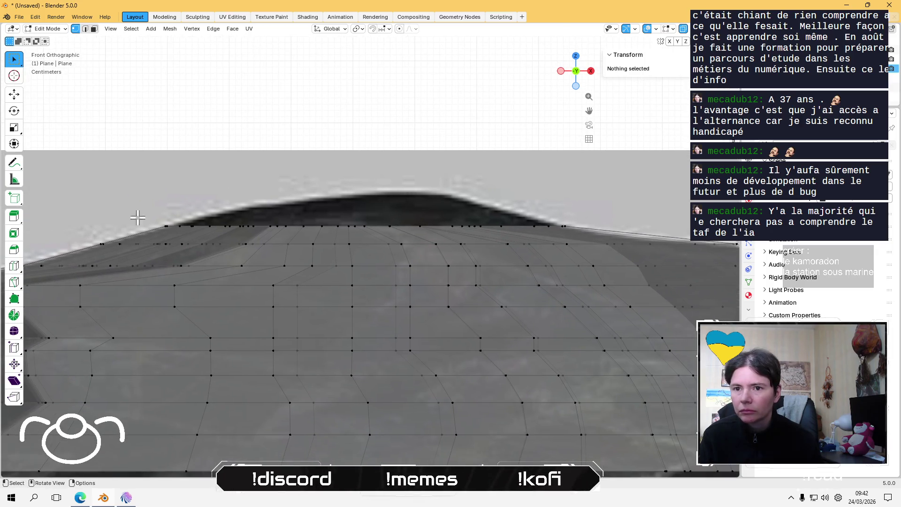
drag(144, 215, 567, 231)
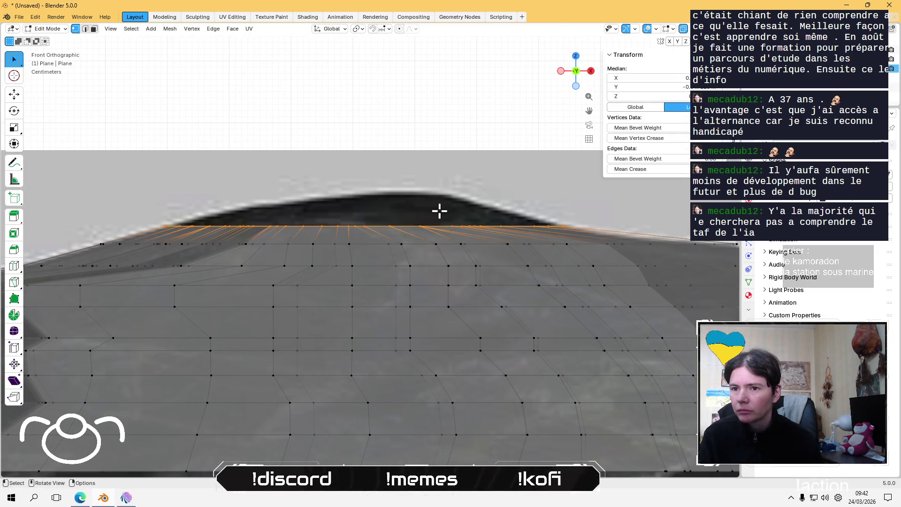
key(e)
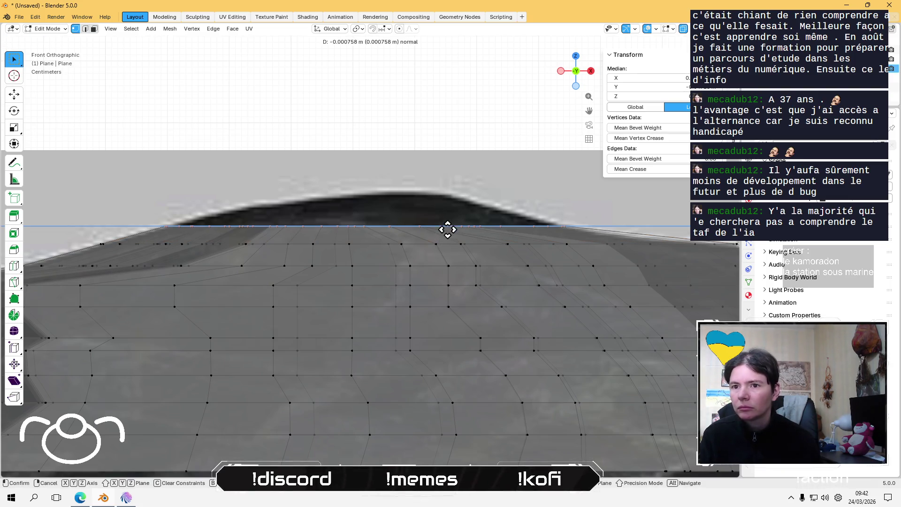
right_click(448, 211)
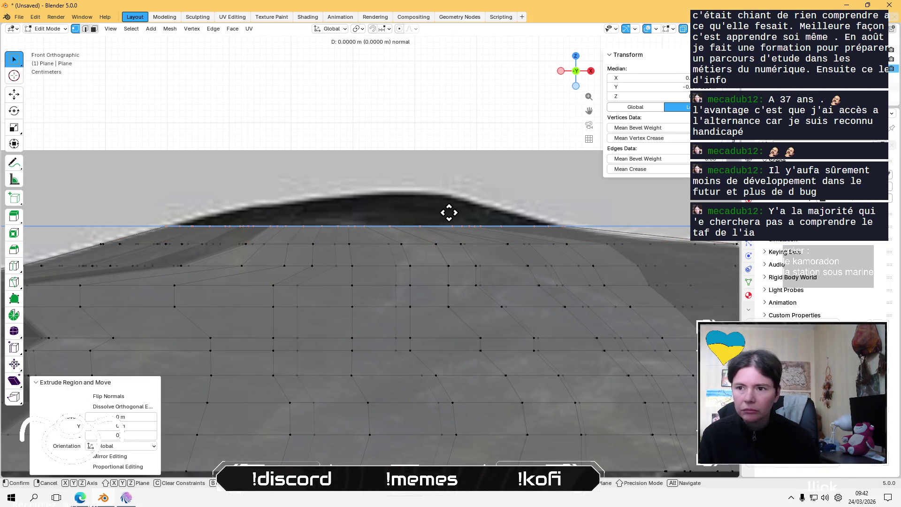
- Raise the new row along Z and shrink it to about 0.69 of its width
key(g)
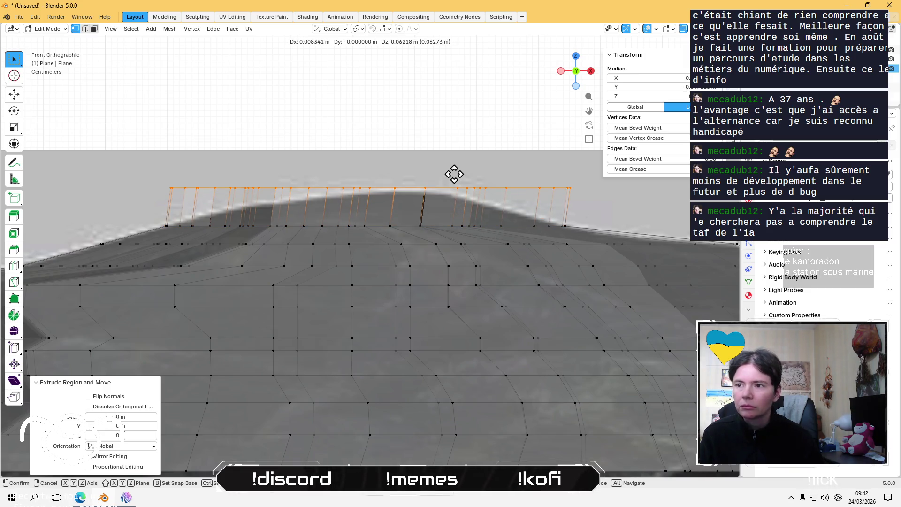
key(z)
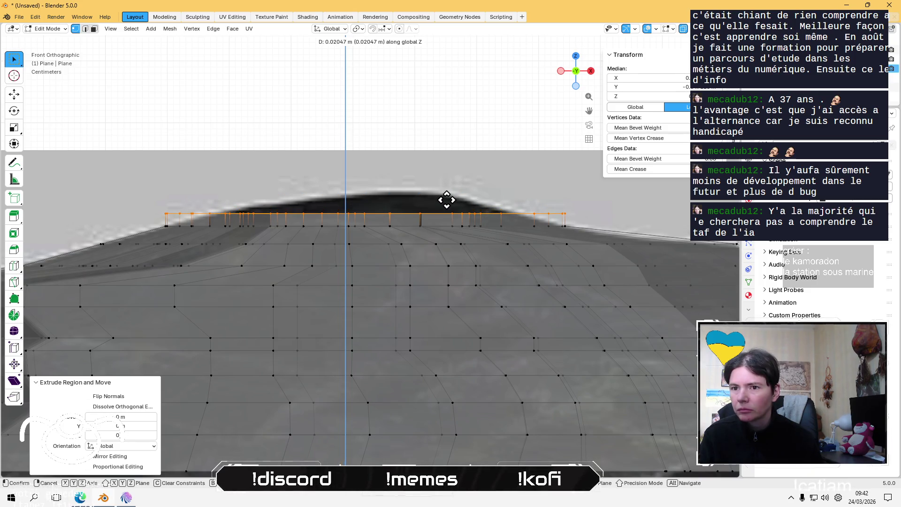
click(447, 200)
key(s)
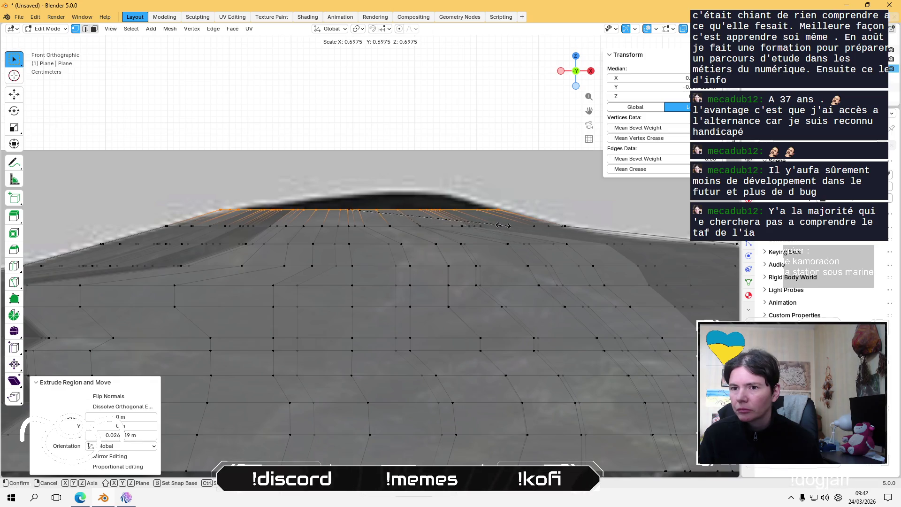
click(501, 223)
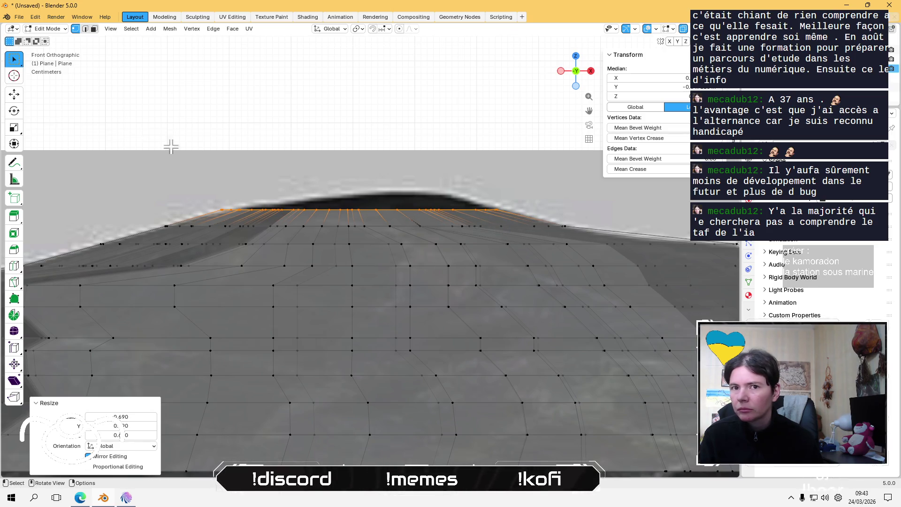
- Slide the row along X, then raise another row from the top edge and scale it narrower
click(16, 97)
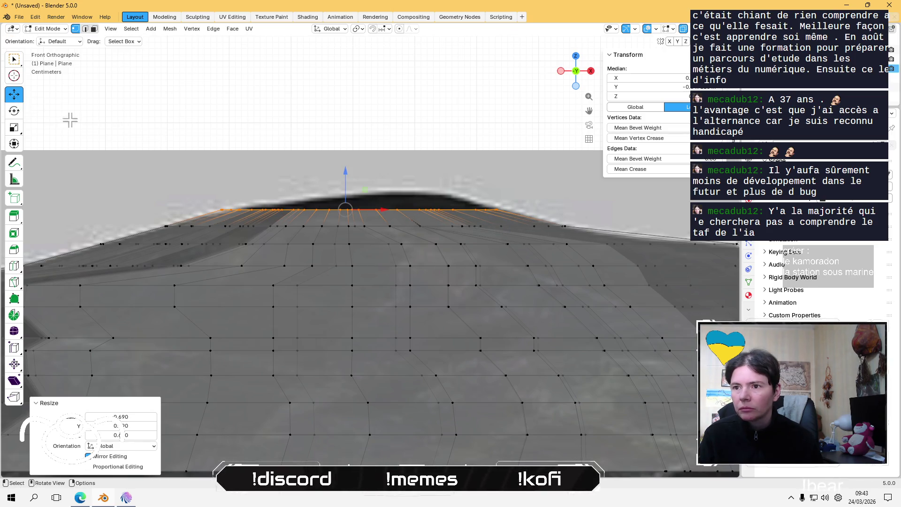
drag(383, 207, 387, 209)
click(387, 209)
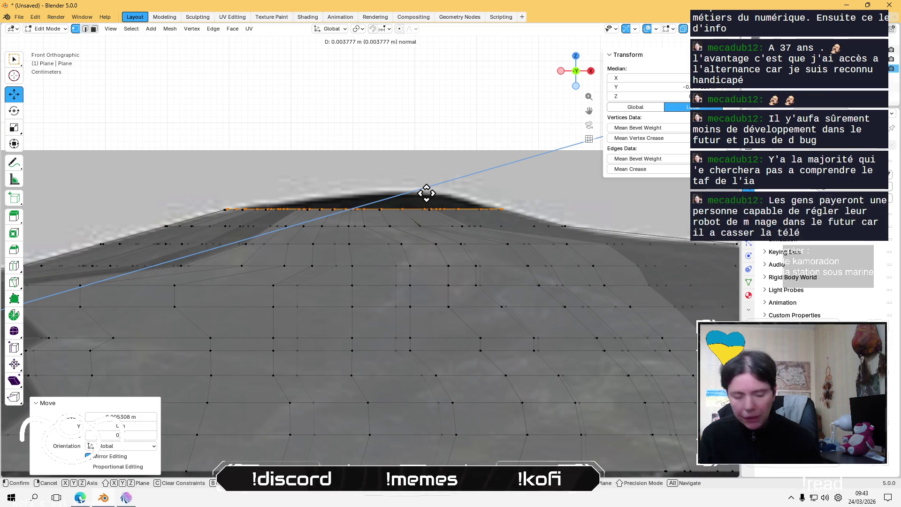
key(g)
click(426, 191)
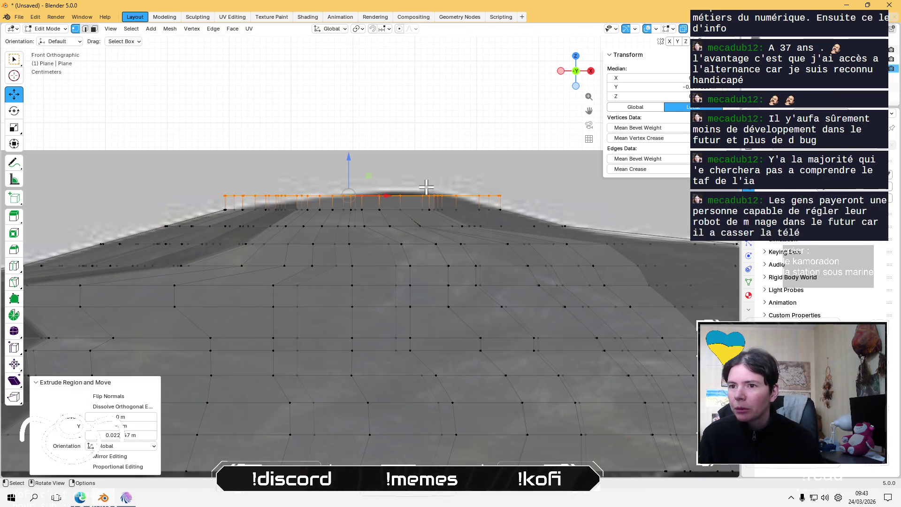
key(s)
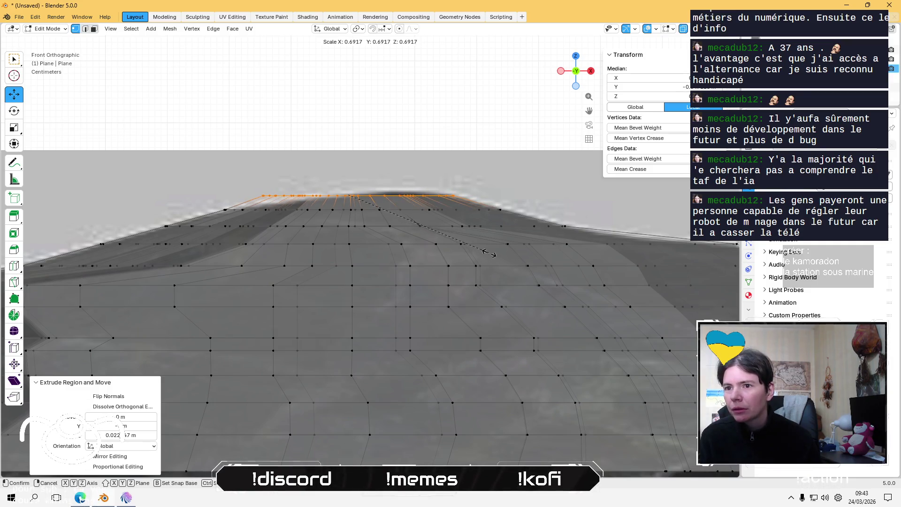
click(471, 238)
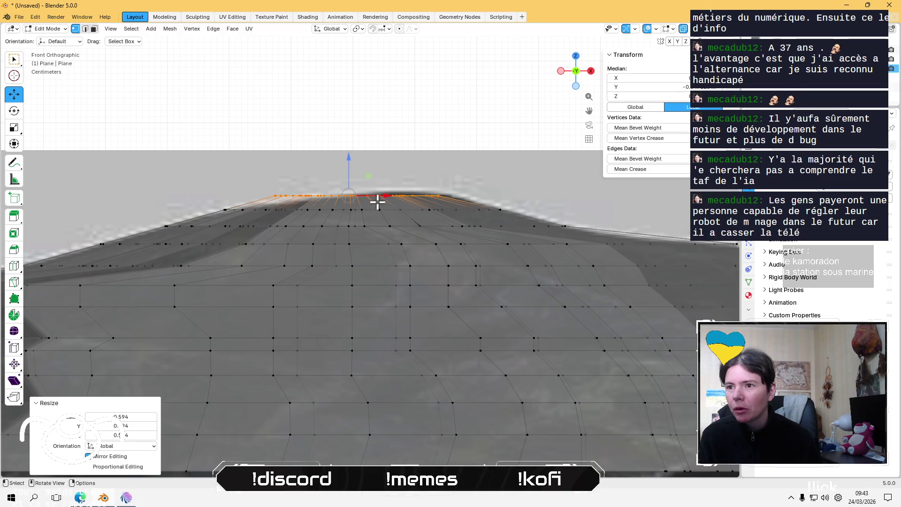
- Adjust the new top row's X position and height, then narrow it further along X
drag(387, 195, 399, 195)
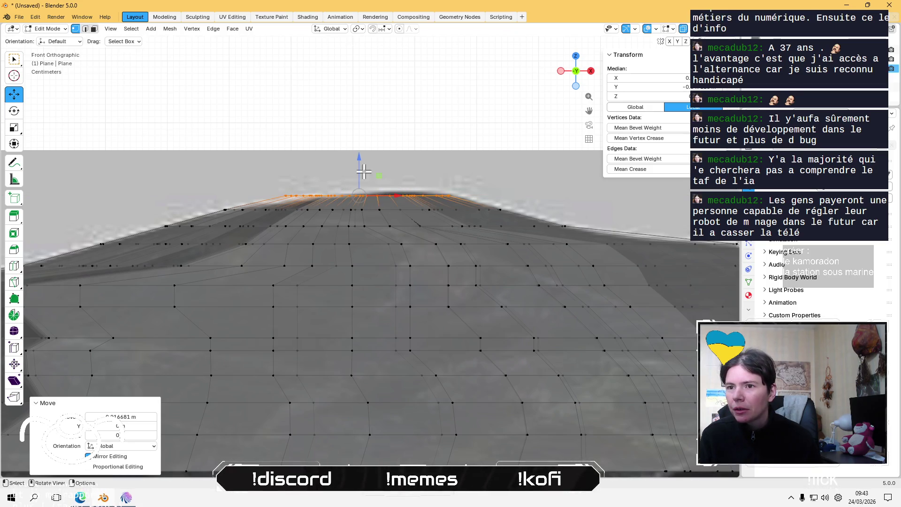
drag(360, 162, 361, 163)
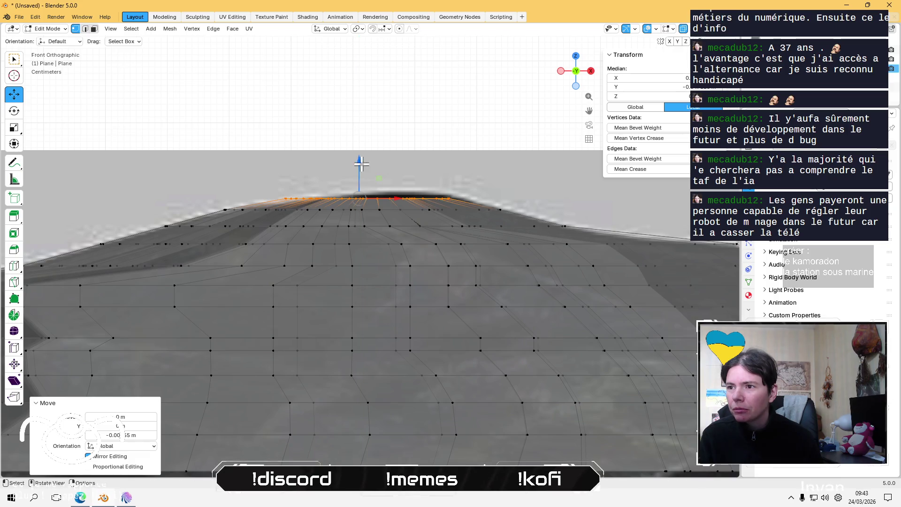
key(s)
key(x)
click(485, 248)
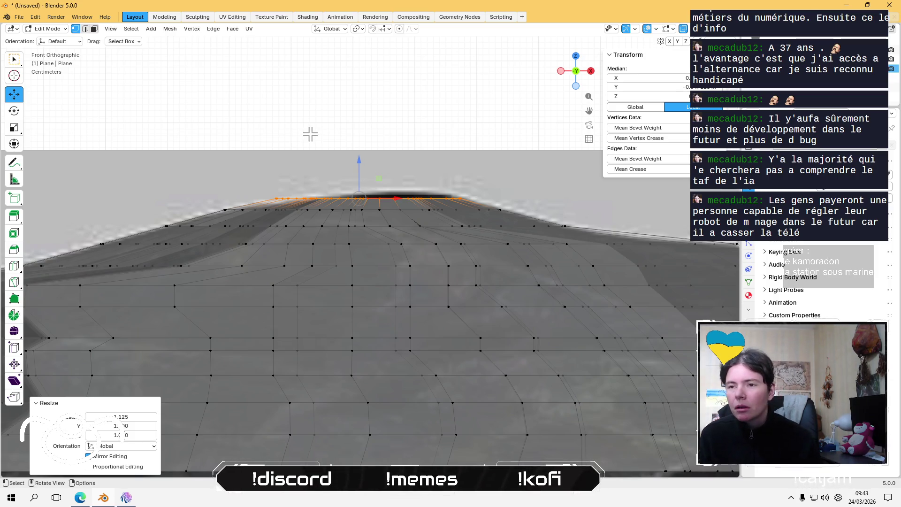
- Box-select the top vertices and merge them by distance
click(256, 95)
drag(244, 140, 361, 205)
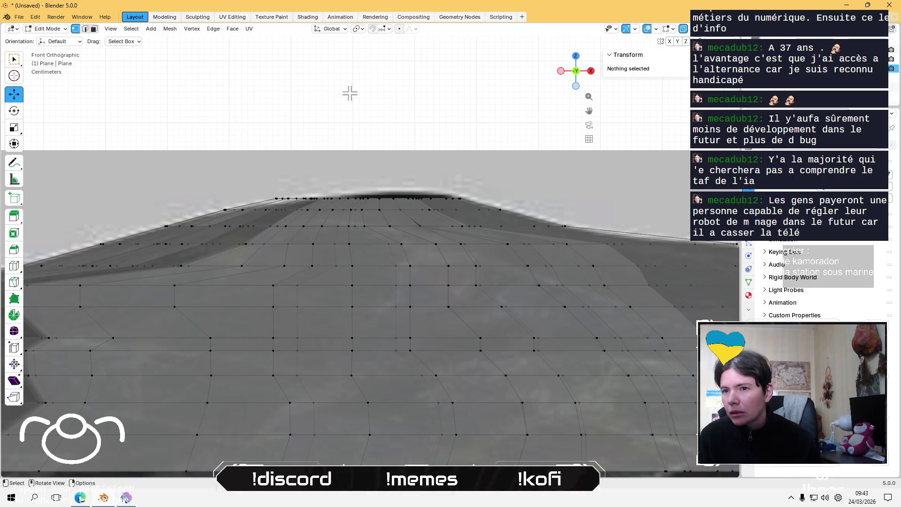
drag(257, 134, 491, 203)
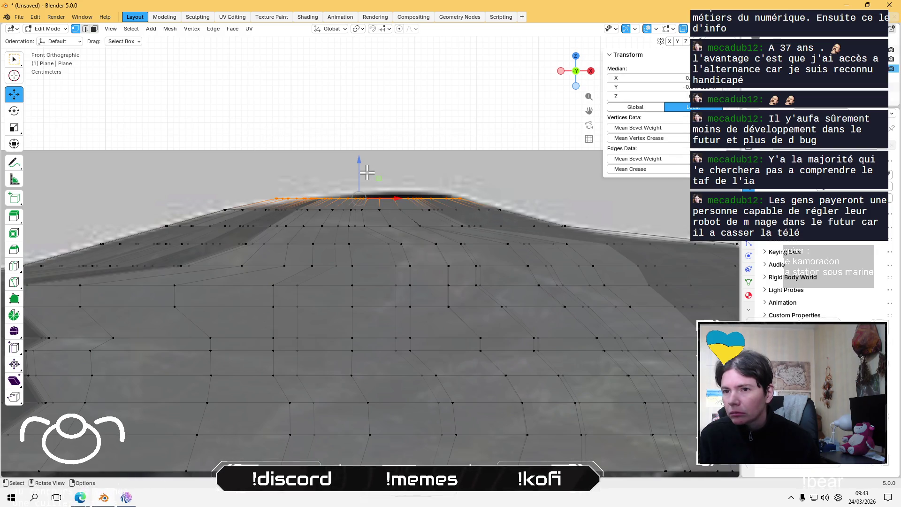
key(m)
click(347, 208)
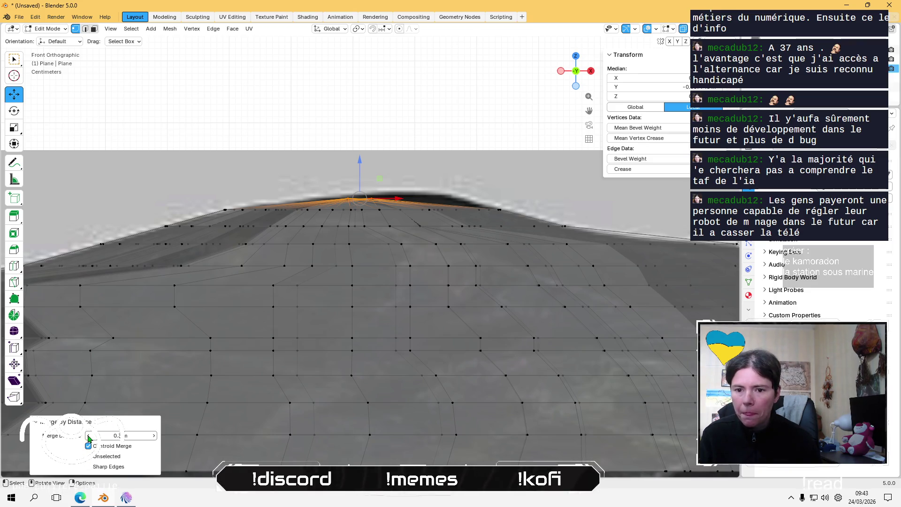
- Set the merge distance to 0.2 m, then try moving a stray spike vertex right and undo it
drag(89, 438, 78, 438)
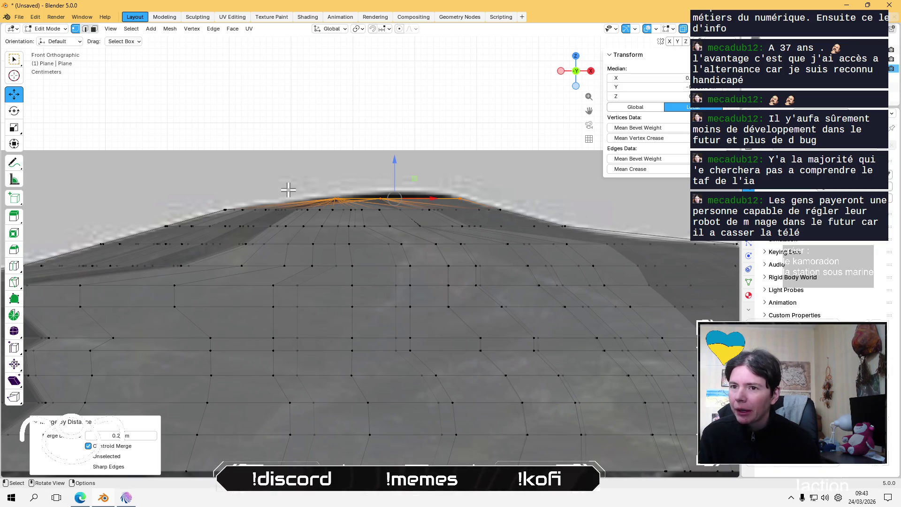
scroll(287, 189, up, 2)
scroll(298, 260, up, 2)
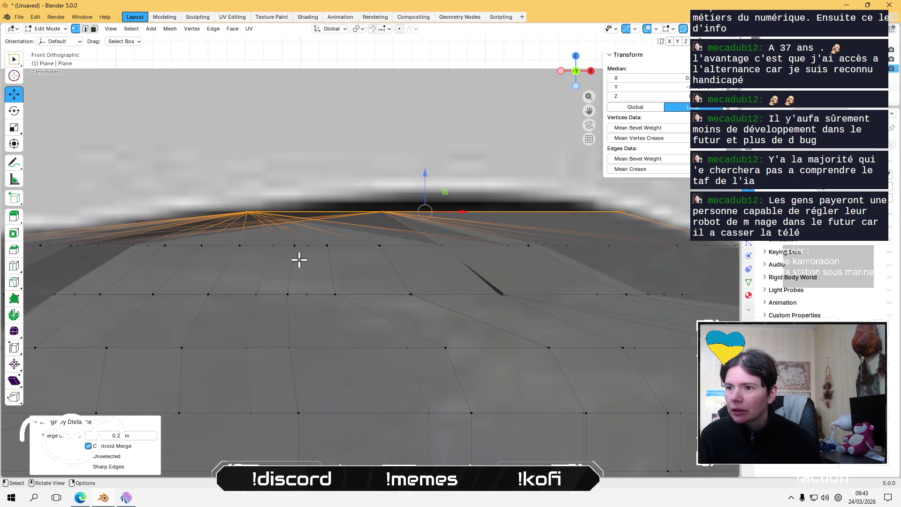
shift+middle_drag(433, 276, 281, 251)
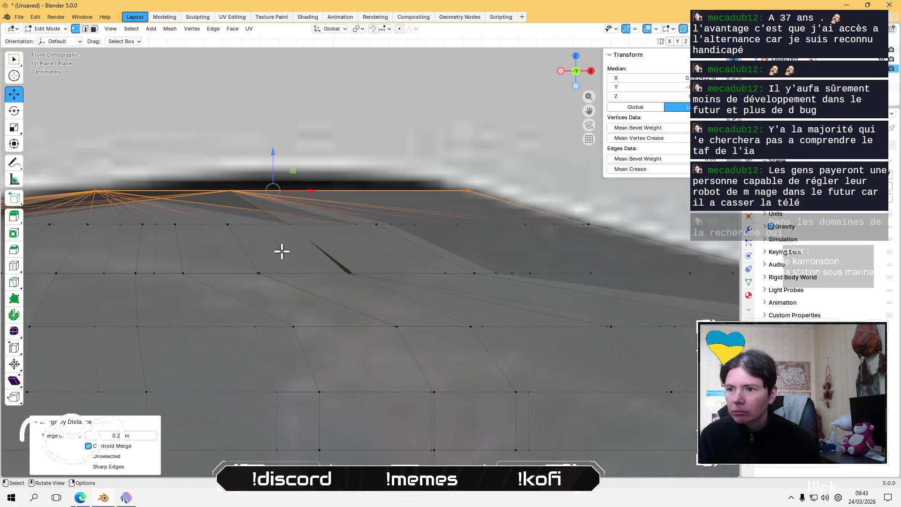
scroll(321, 275, up, 2)
click(333, 285)
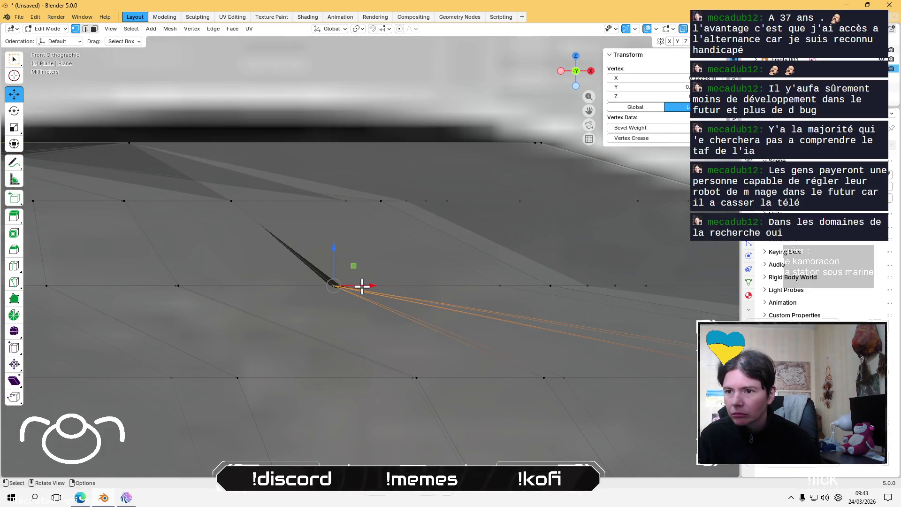
drag(361, 285, 395, 279)
key(ctrl+z)
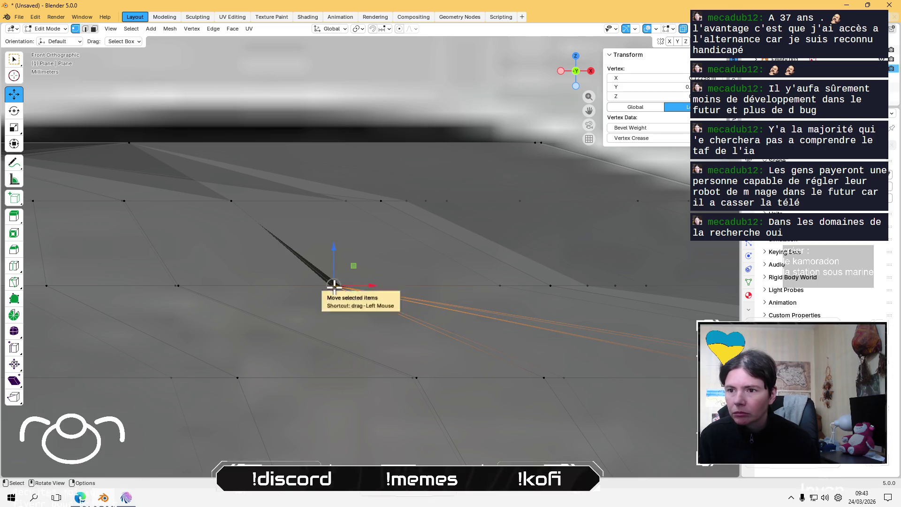
- Slide a different spike vertex sideways along X to shrink the spike
click(346, 282)
mouse_move(371, 285)
mouse_down()
mouse_move(360, 272)
mouse_move(371, 266)
mouse_up()
mouse_move(372, 266)
middle_down()
mouse_move(336, 249)
mouse_move(531, 127)
mouse_move(350, 240)
middle_up()
scroll(327, 265, down, 3)
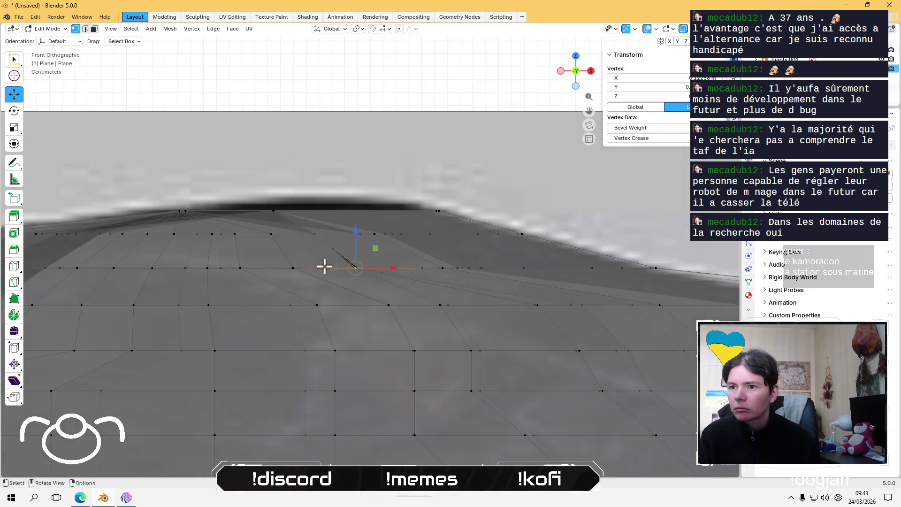
scroll(322, 263, down, 3)
scroll(302, 277, down, 2)
- Extrude the top rim upward and scale it inward to a narrower edge
click(408, 118)
scroll(367, 177, up, 1)
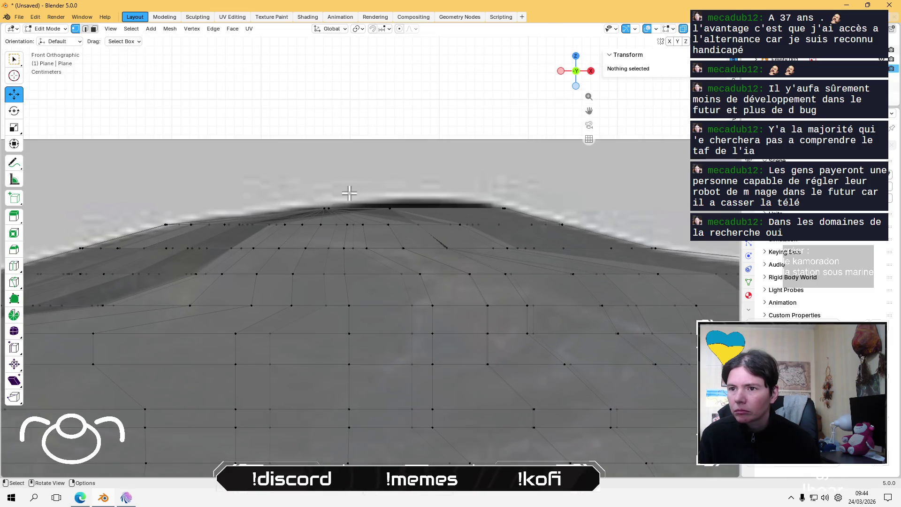
scroll(346, 176, up, 1)
scroll(345, 177, up, 1)
mouse_move(160, 233)
mouse_down()
mouse_move(375, 268)
mouse_move(465, 261)
mouse_up()
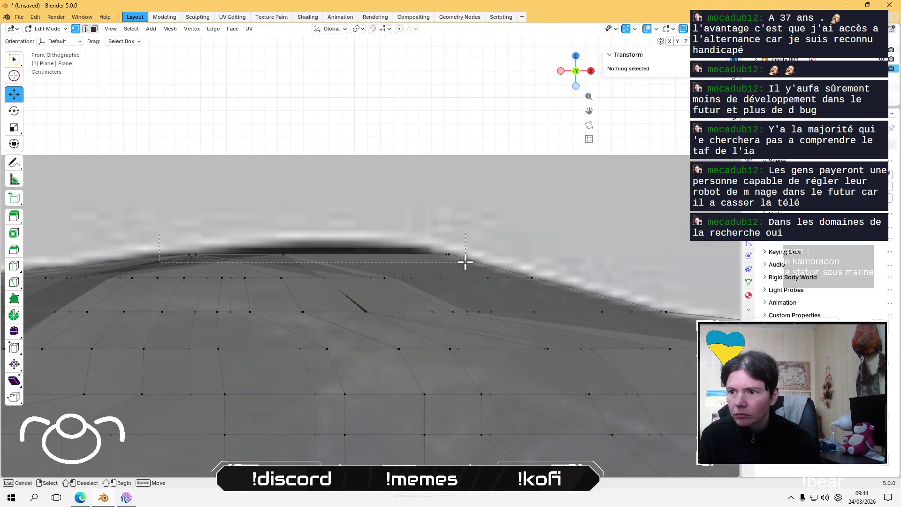
shift+middle_drag(362, 242, 402, 212)
key(e)
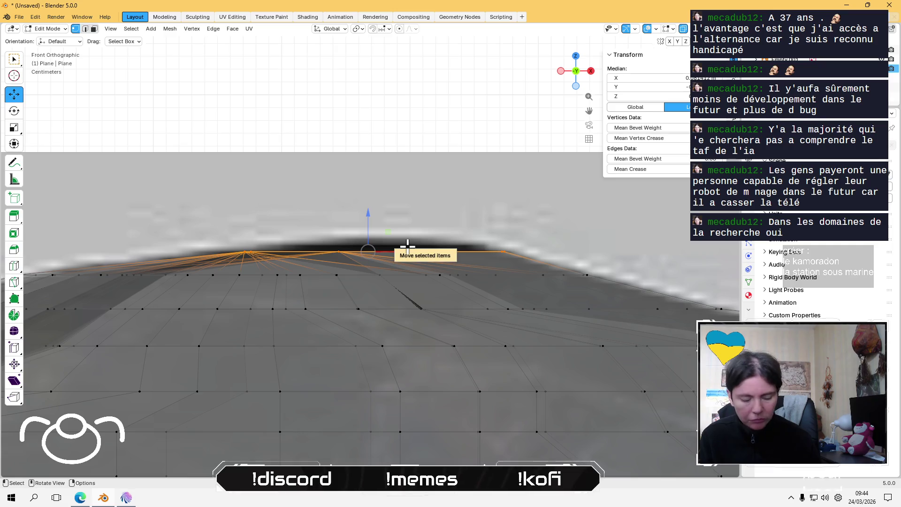
click(405, 233)
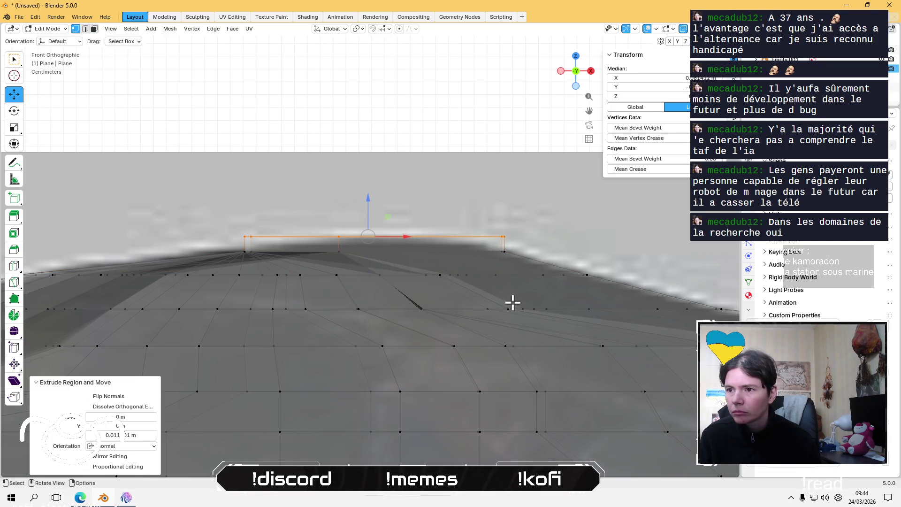
key(s)
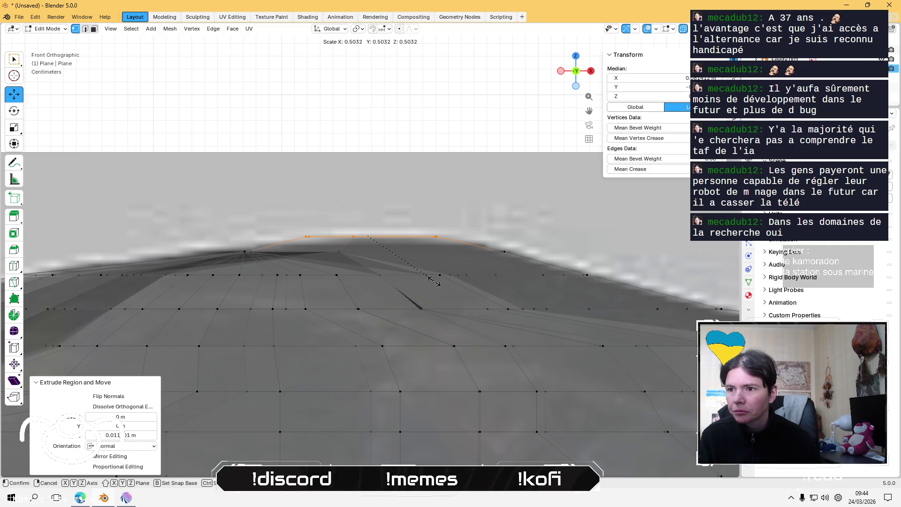
click(435, 281)
click(369, 129)
shift+scroll(371, 131, up, 3)
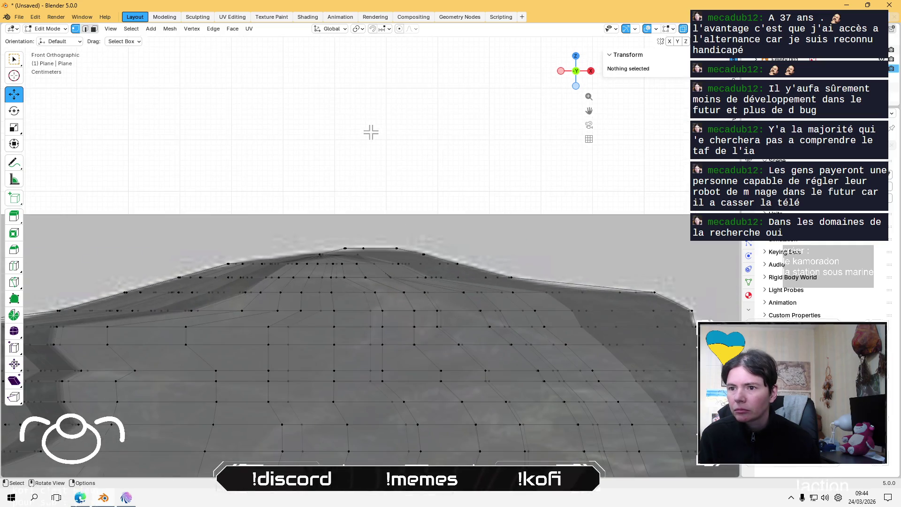
shift+scroll(316, 175, down, 2)
- Nudge the new top edge slightly down along Z, then orbit to view the whole body
click(470, 243)
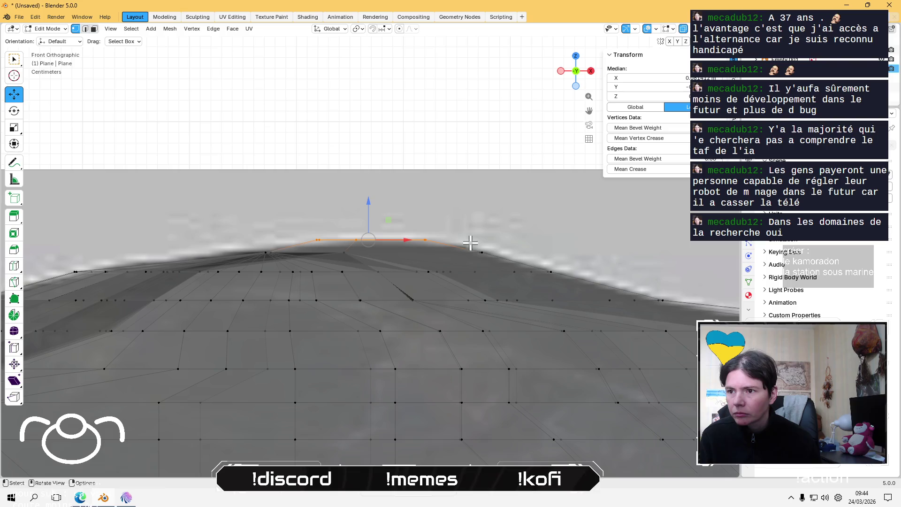
drag(370, 210, 369, 209)
click(372, 211)
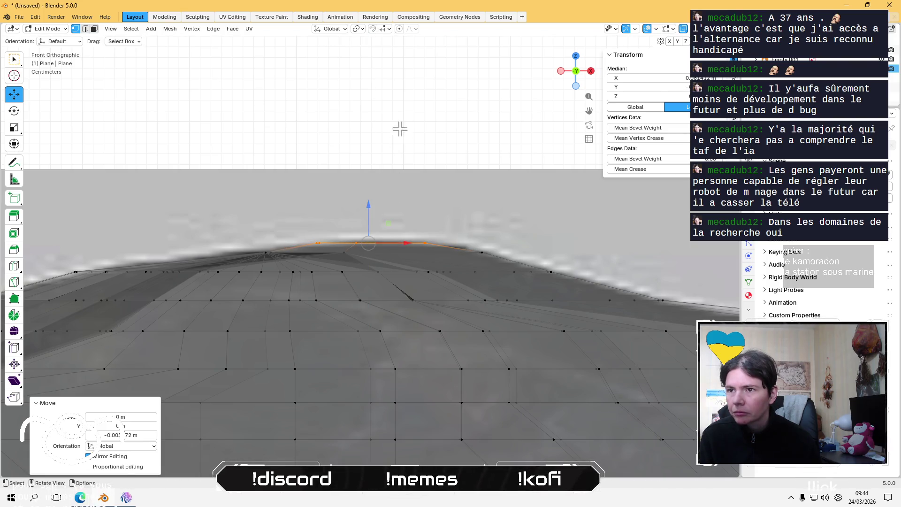
click(401, 130)
scroll(404, 133, down, 2)
scroll(389, 193, down, 3)
mouse_move(299, 226)
middle_down()
mouse_move(404, 276)
mouse_move(403, 214)
mouse_move(326, 117)
mouse_move(295, 159)
mouse_move(304, 329)
mouse_move(407, 310)
mouse_move(400, 284)
middle_up()
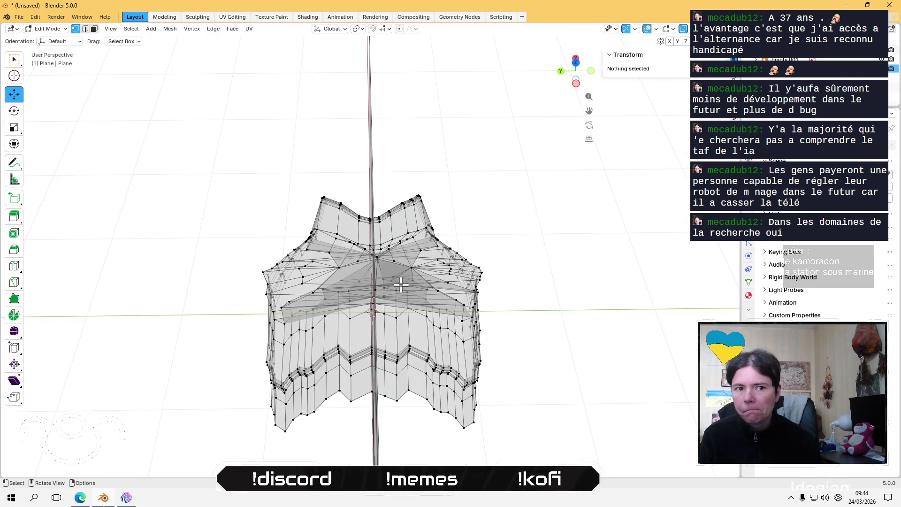
scroll(400, 284, up, 1)
scroll(399, 284, up, 1)
scroll(398, 261, up, 2)
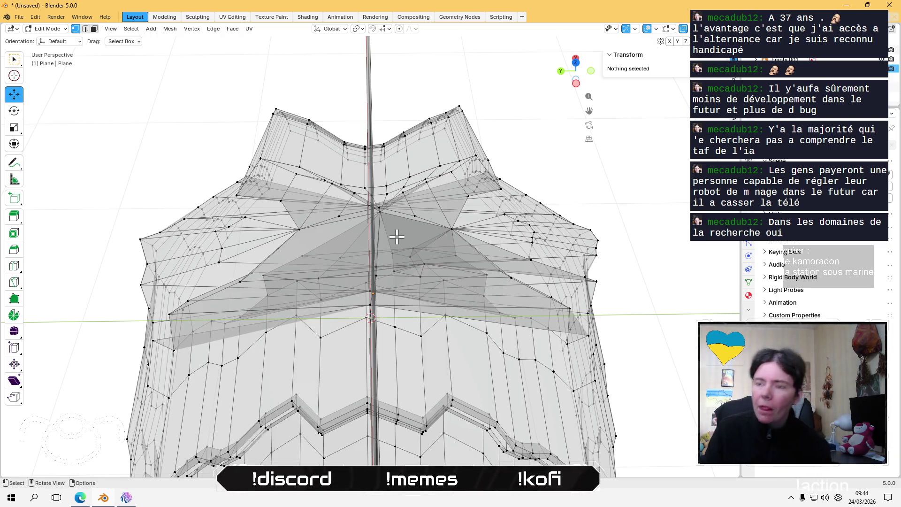
- Switch to face select, pick the overlapping middle faces and look down at them from the top
key(3)
click(395, 244)
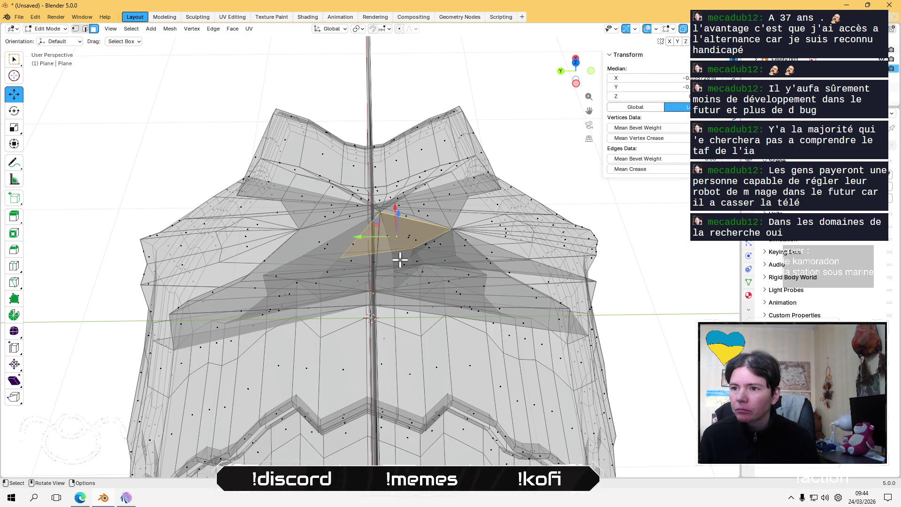
middle_drag(399, 259, 351, 145)
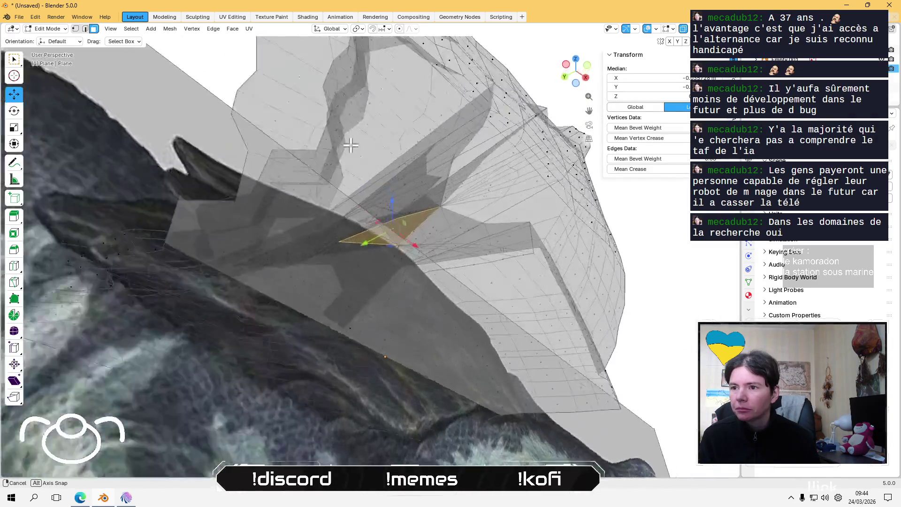
middle_drag(351, 146, 363, 299)
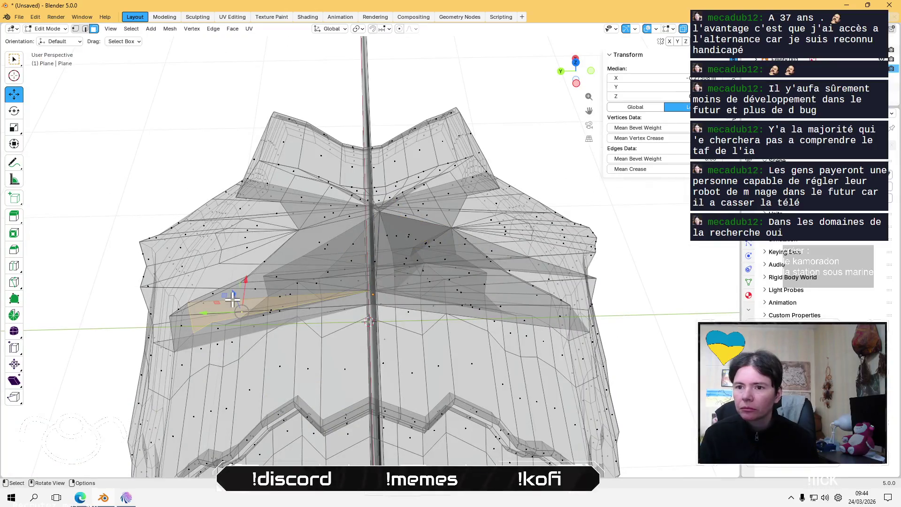
click(325, 231)
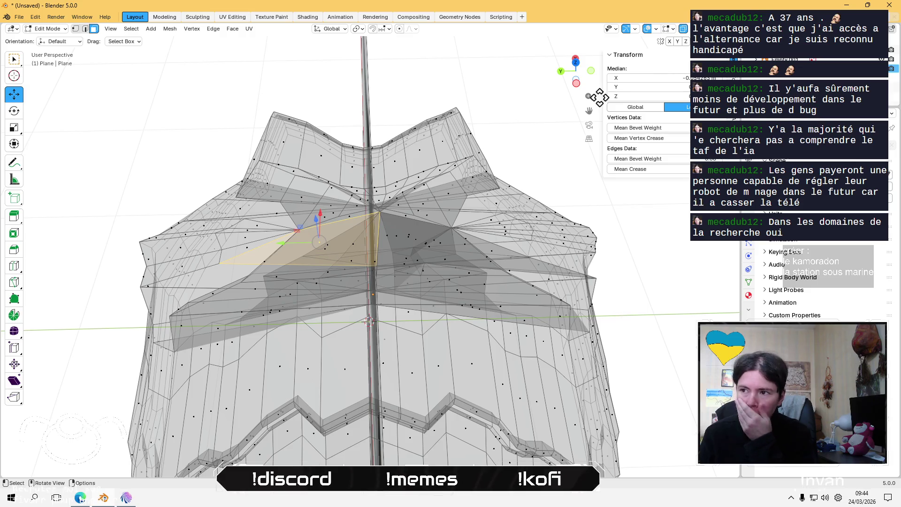
drag(580, 68, 576, 69)
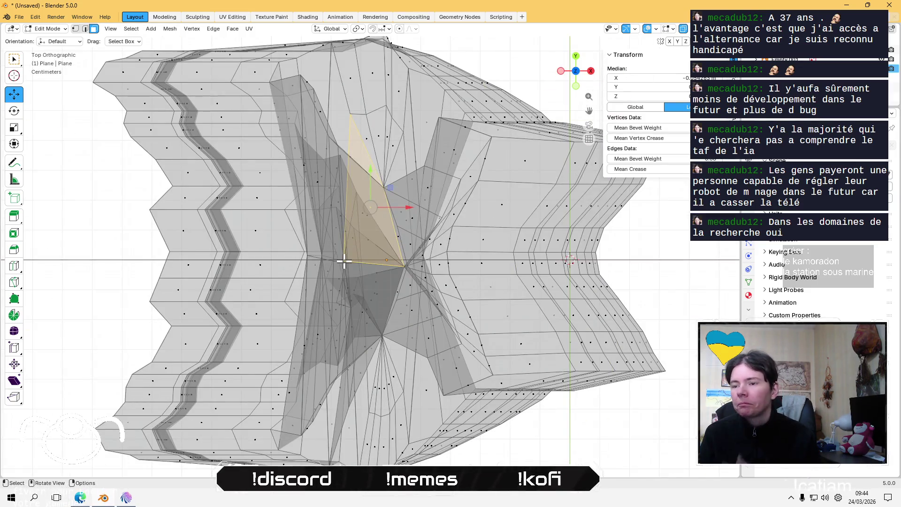
click(299, 89)
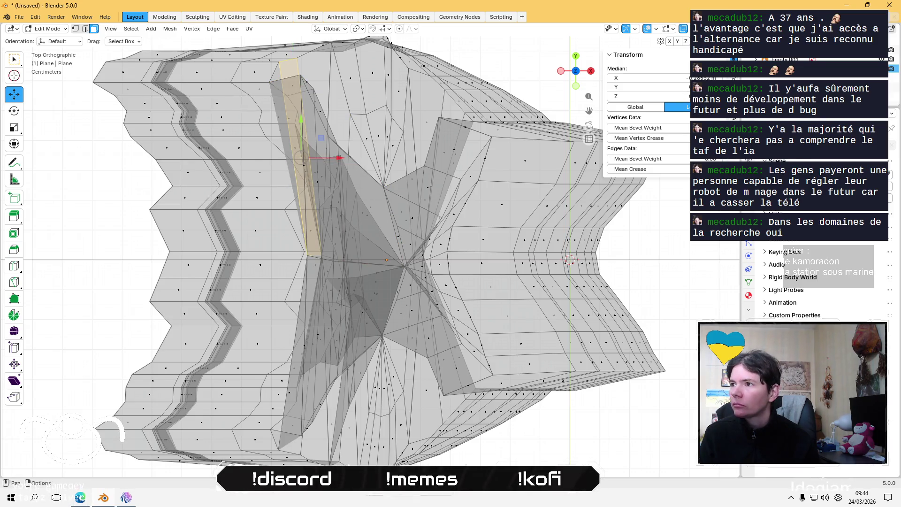
- Show the mesh solid instead of X-ray and return to the top view to pick a central face
click(682, 30)
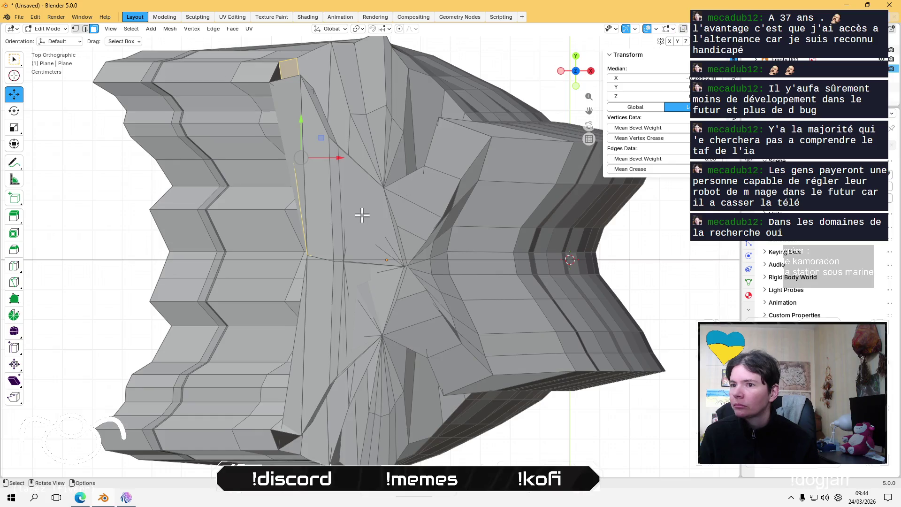
middle_drag(339, 206, 440, 184)
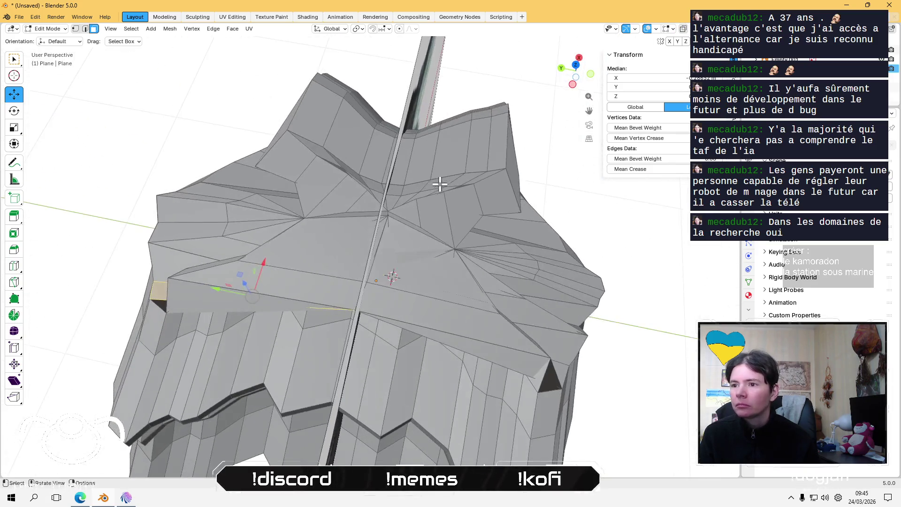
click(576, 66)
click(364, 229)
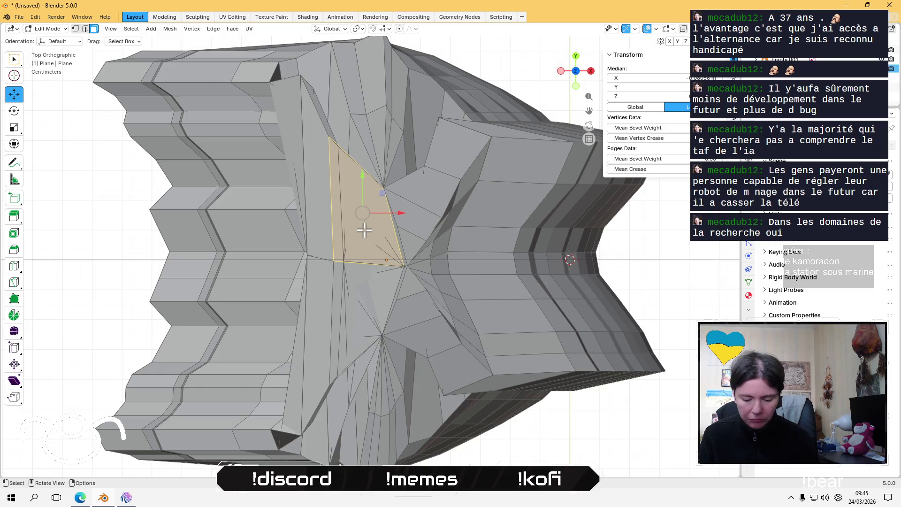
- Select the larger triangular face left of centre and bring up the delete options (X)
click(289, 110)
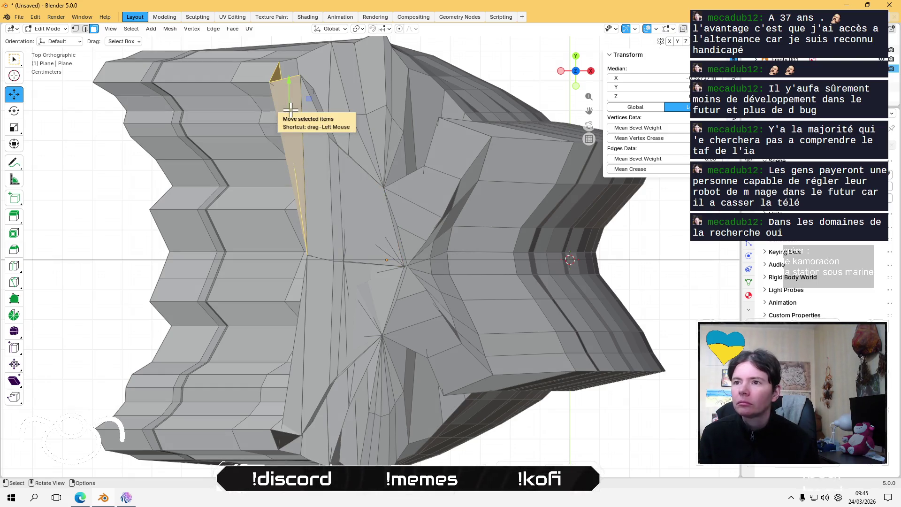
scroll(302, 131, down, 2)
click(376, 238)
scroll(373, 241, up, 1)
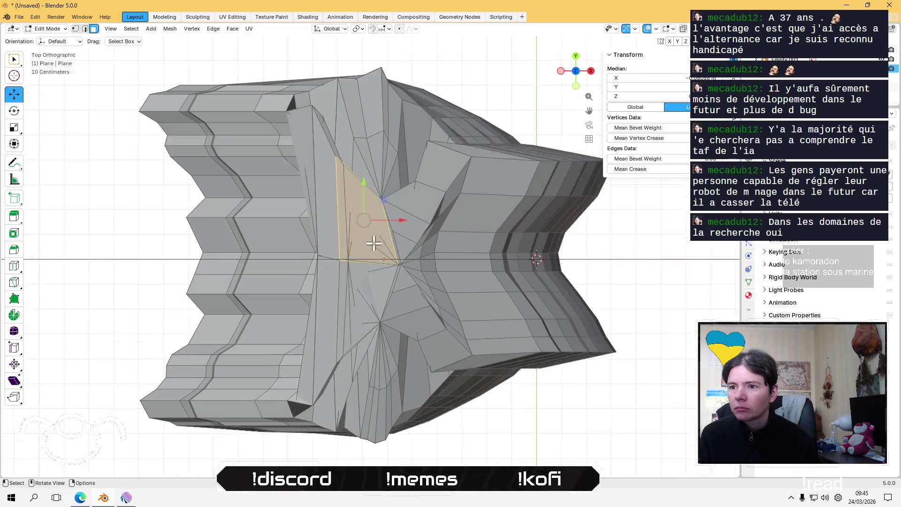
scroll(373, 241, up, 2)
key(x)
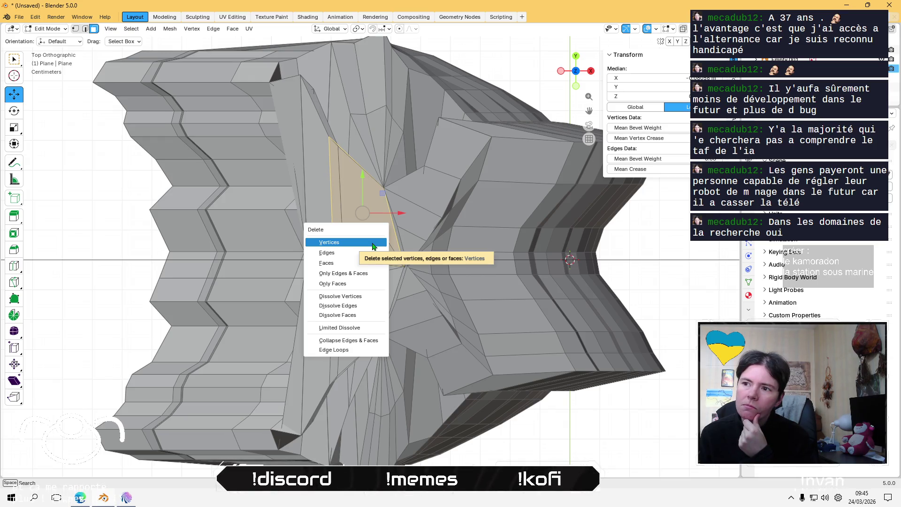
- Delete the currently selected faces and one more overlapping face in the centre of the body mesh
click(352, 263)
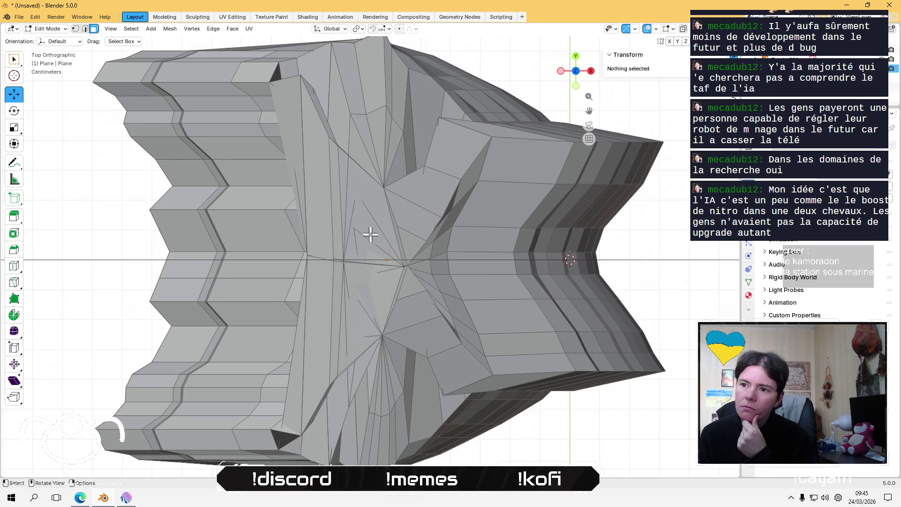
click(371, 211)
key(x)
click(370, 212)
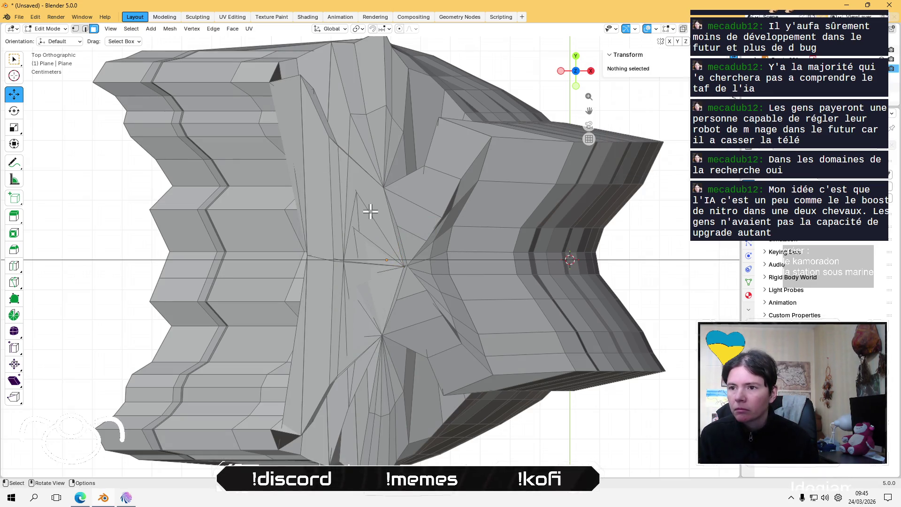
- Remove the central face, the adjacent left triangle and the face strip left of centre
click(365, 292)
click(342, 318)
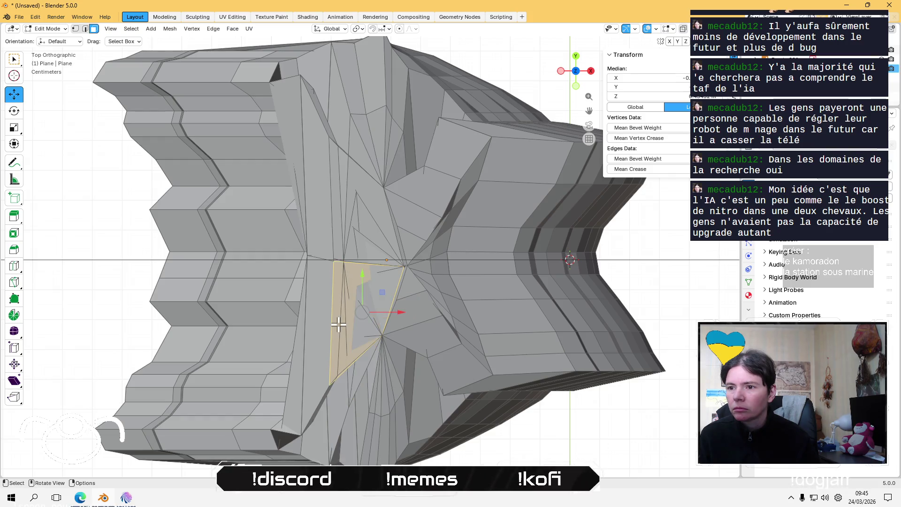
click(322, 327)
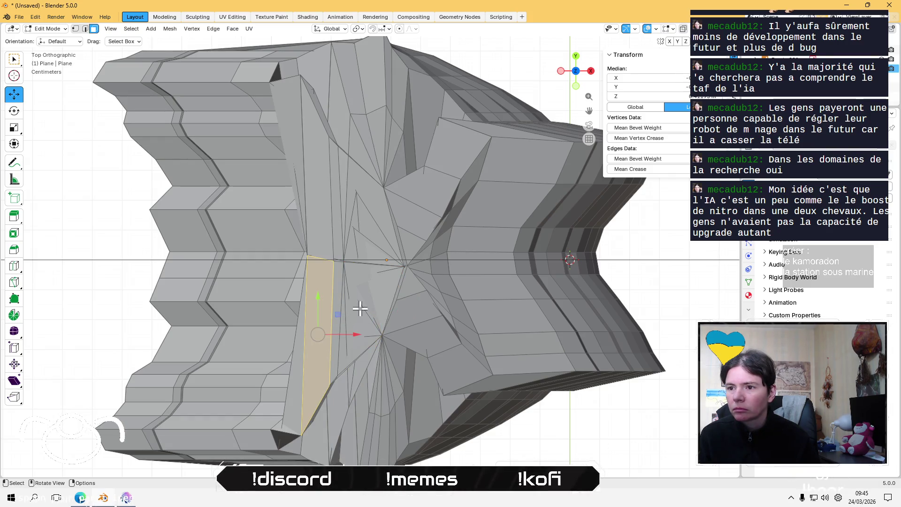
click(379, 291)
key(x)
click(380, 292)
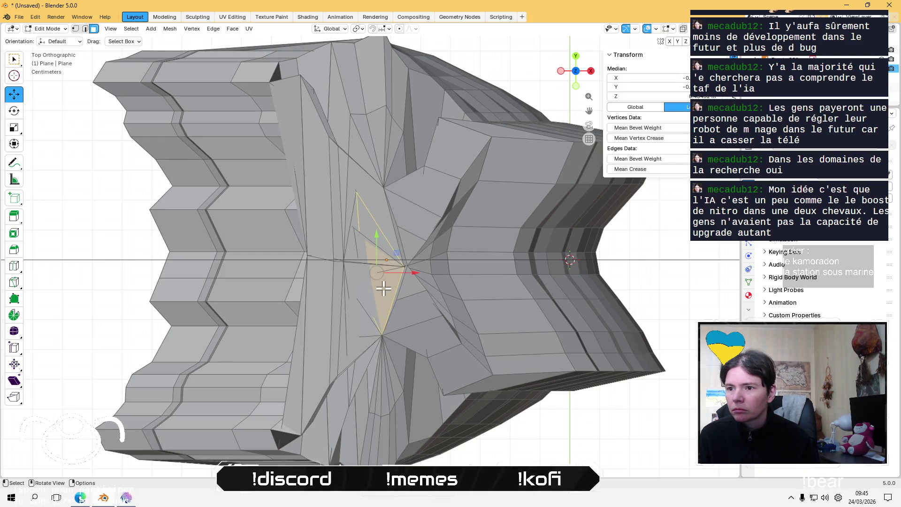
key(x)
click(383, 286)
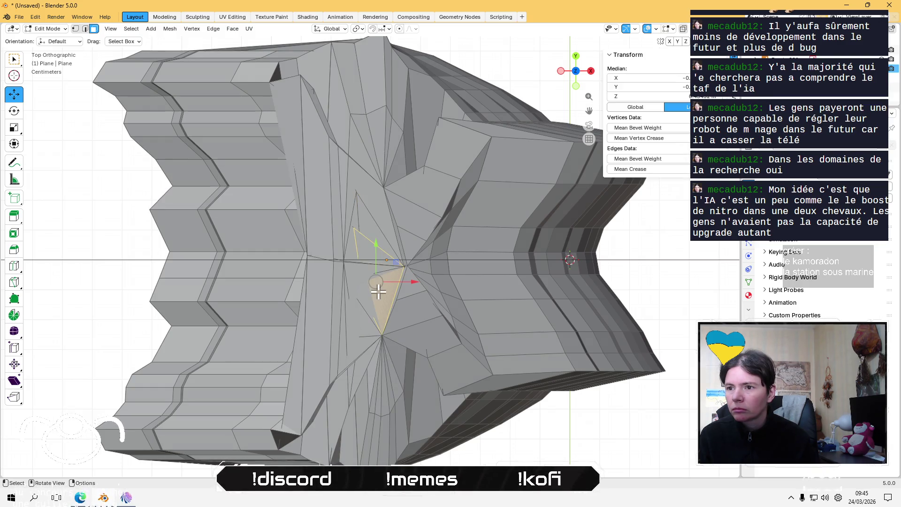
- Back in face select mode, delete the remaining central faces and a thin overlapping strip above them
key(1)
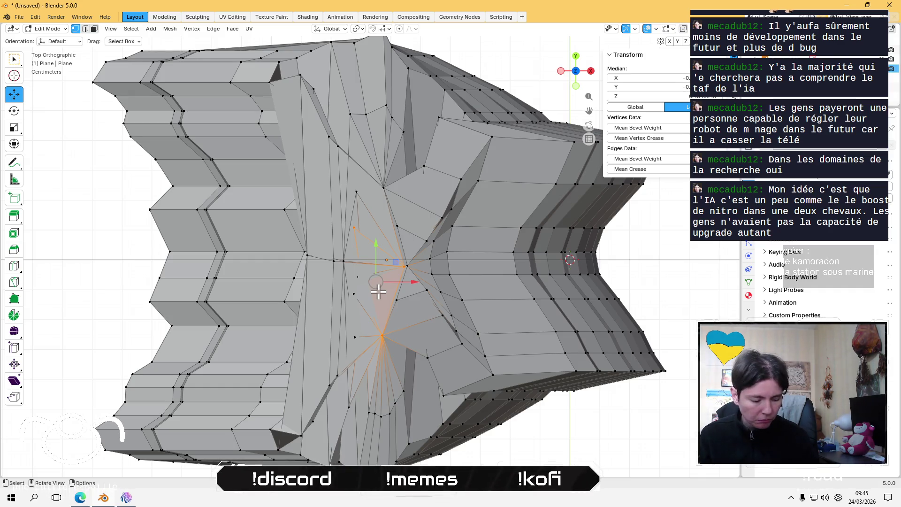
key(3)
click(378, 292)
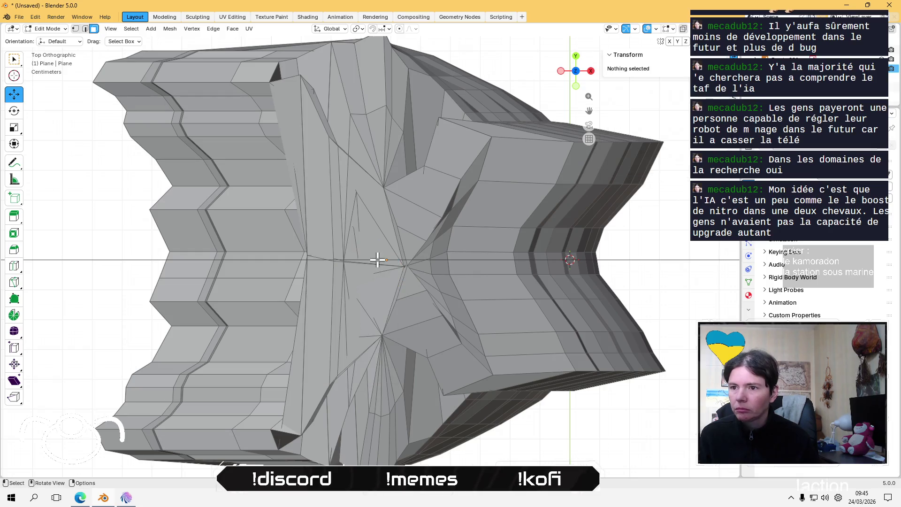
click(335, 221)
key(x)
click(325, 180)
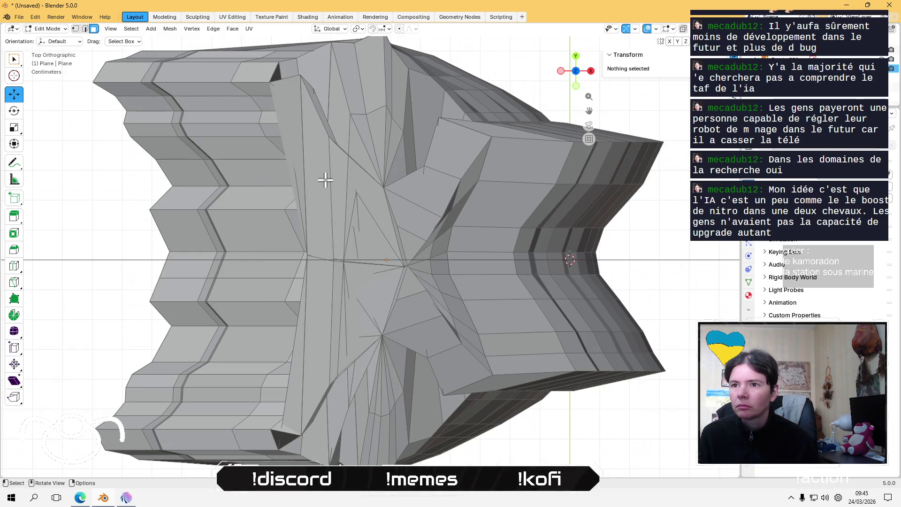
- Delete further thin overlapping face strips near the top and one lower in the mesh
click(324, 179)
key(x)
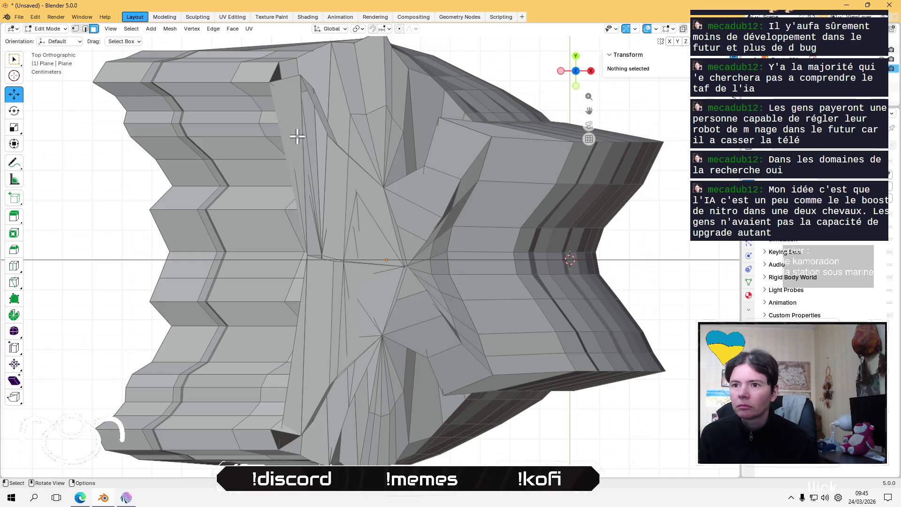
click(297, 139)
key(x)
click(314, 308)
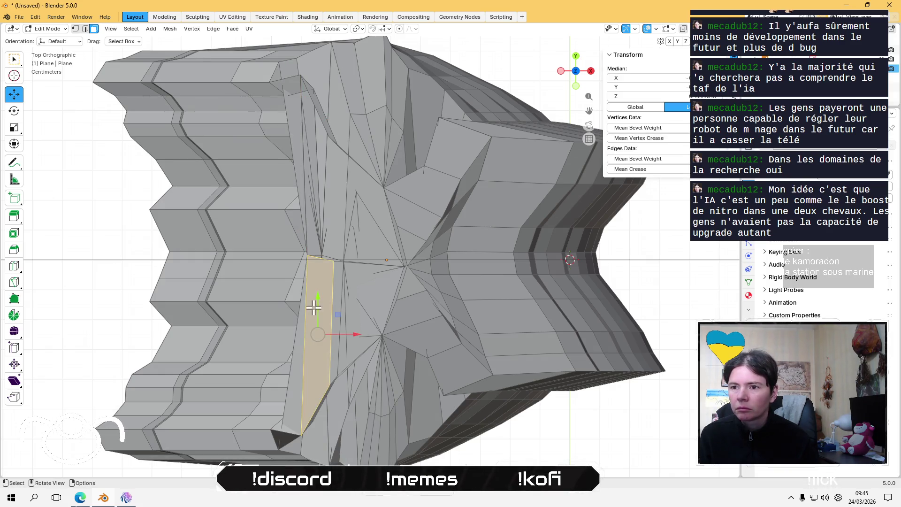
key(x)
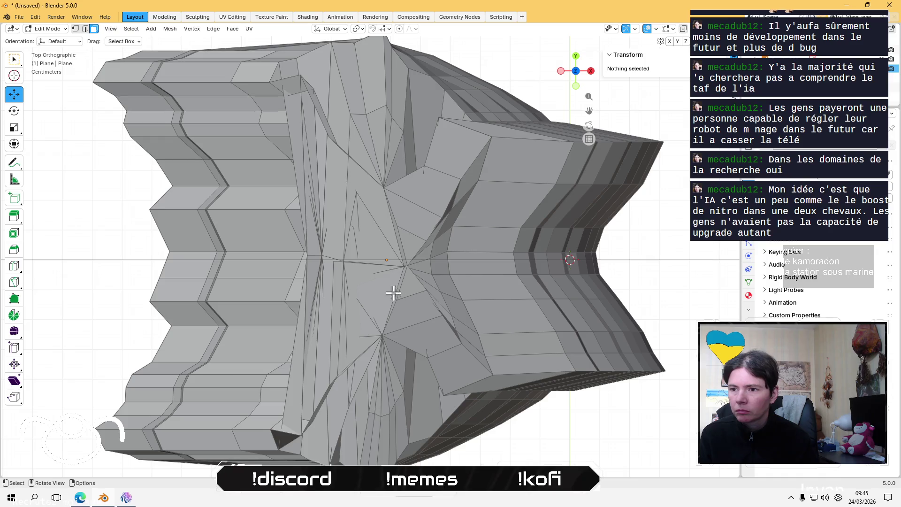
- Remove a central face, the triangle above it and the next face up, then target the face near the top
click(391, 293)
key(x)
click(382, 288)
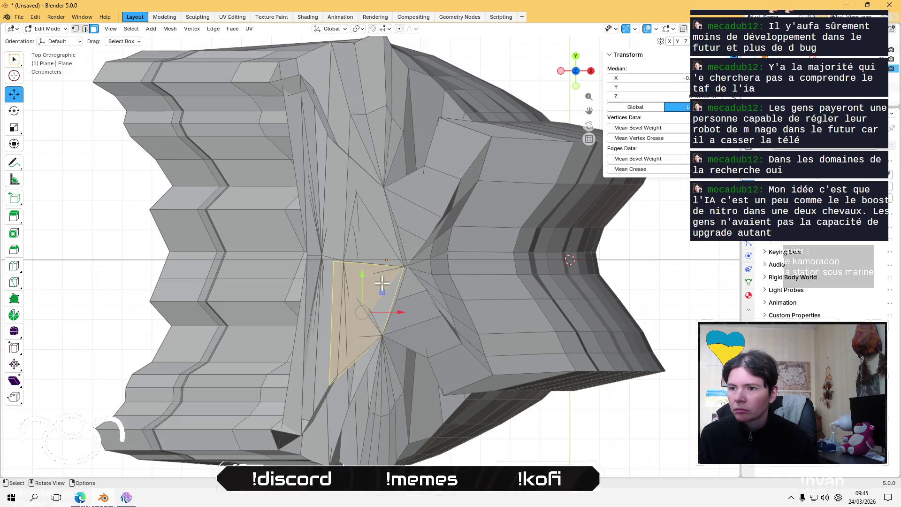
key(x)
click(381, 282)
click(382, 257)
key(x)
click(382, 258)
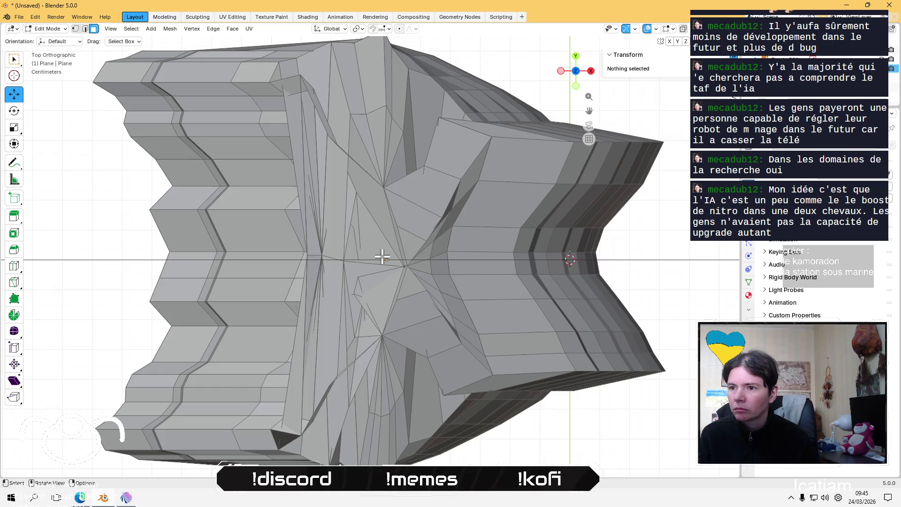
key(x)
click(384, 256)
- Delete faces to open a hole in the centre, then remove the bordering faces and triangle to enlarge it
key(x)
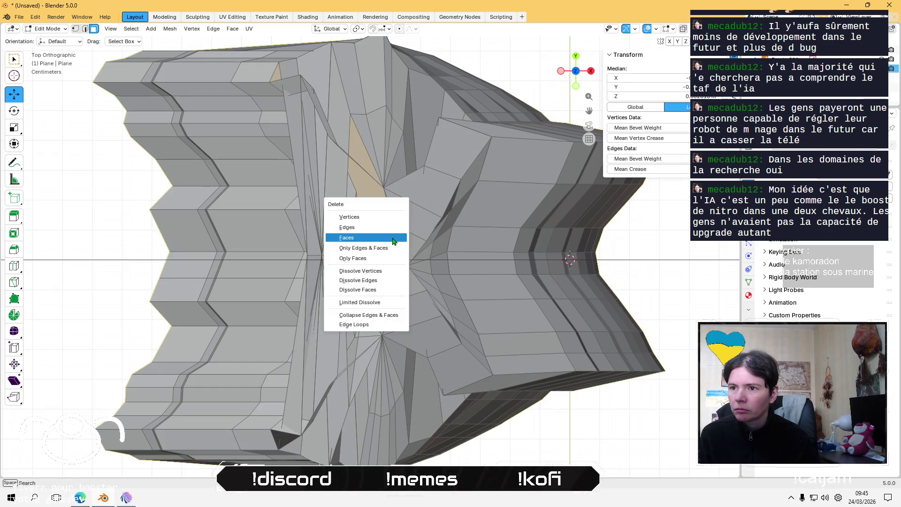
click(392, 241)
click(373, 283)
key(x)
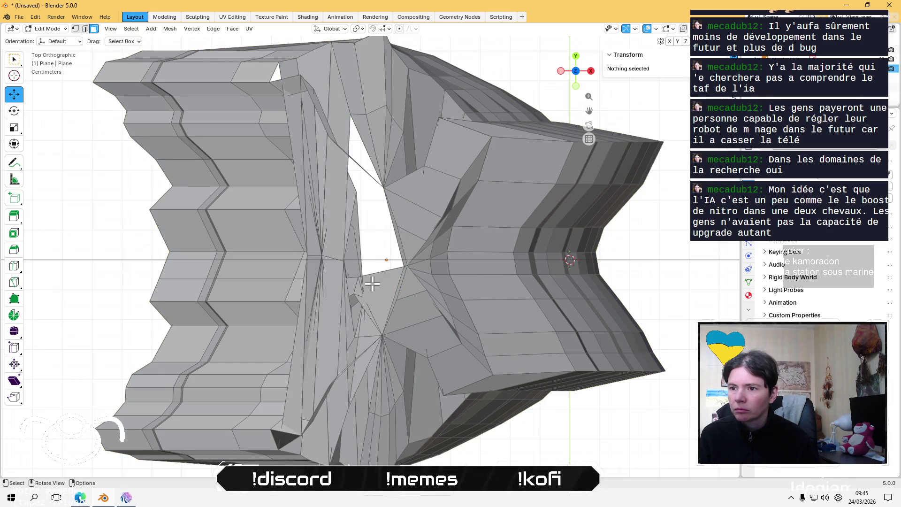
click(372, 282)
key(x)
click(374, 298)
key(x)
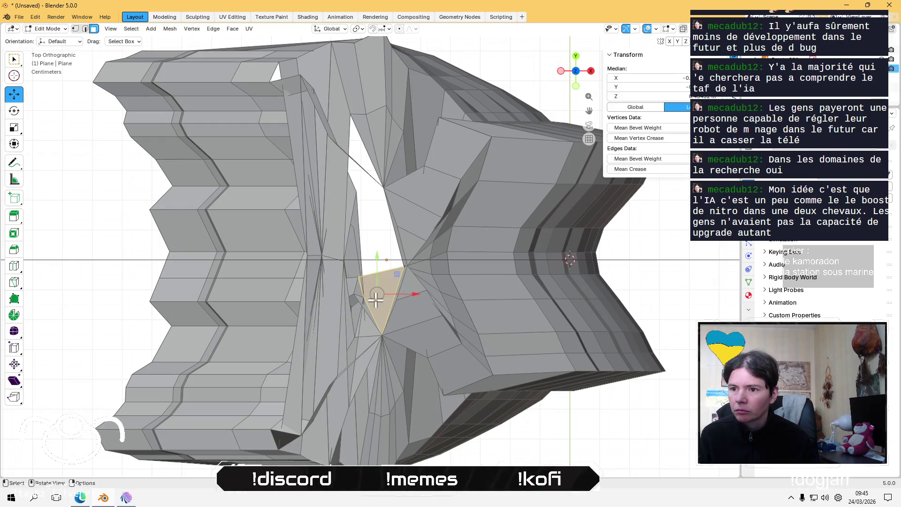
- Widen the gap by deleting the thin face on its left, the long face above and a face below
click(362, 267)
key(x)
click(359, 247)
key(x)
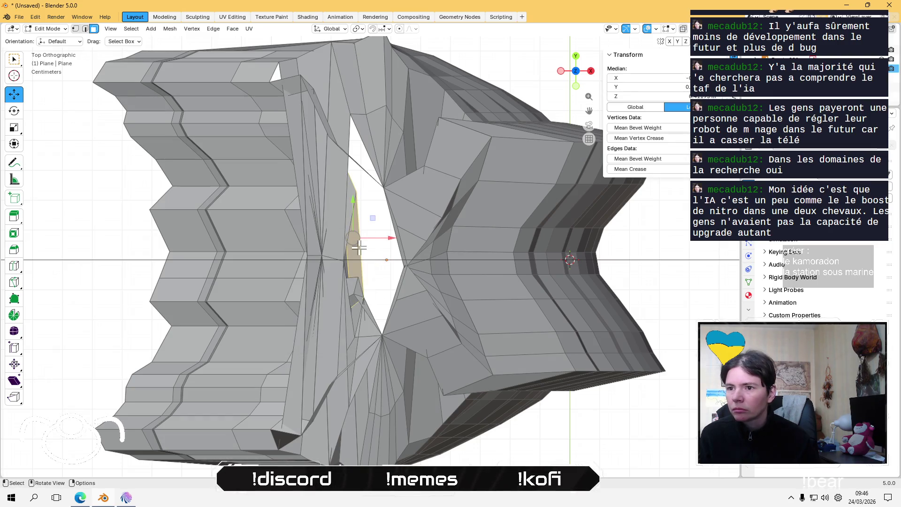
click(340, 209)
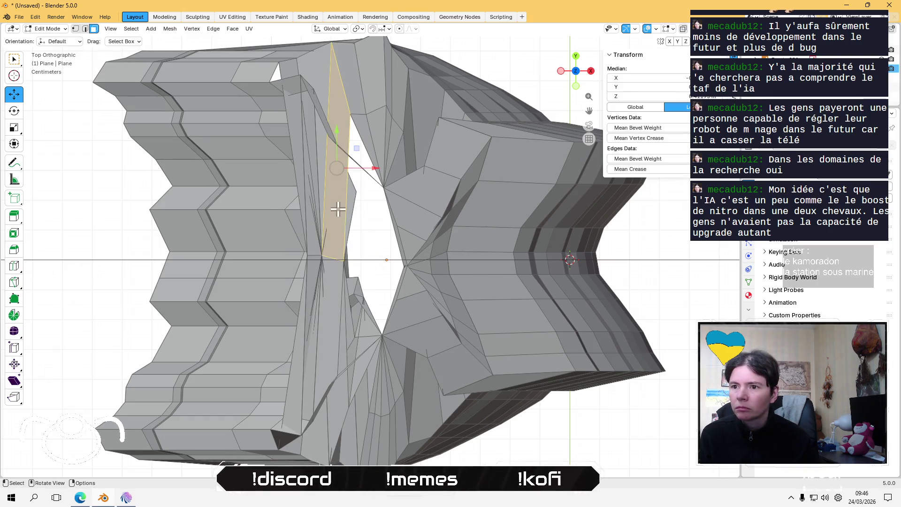
key(x)
click(331, 276)
key(x)
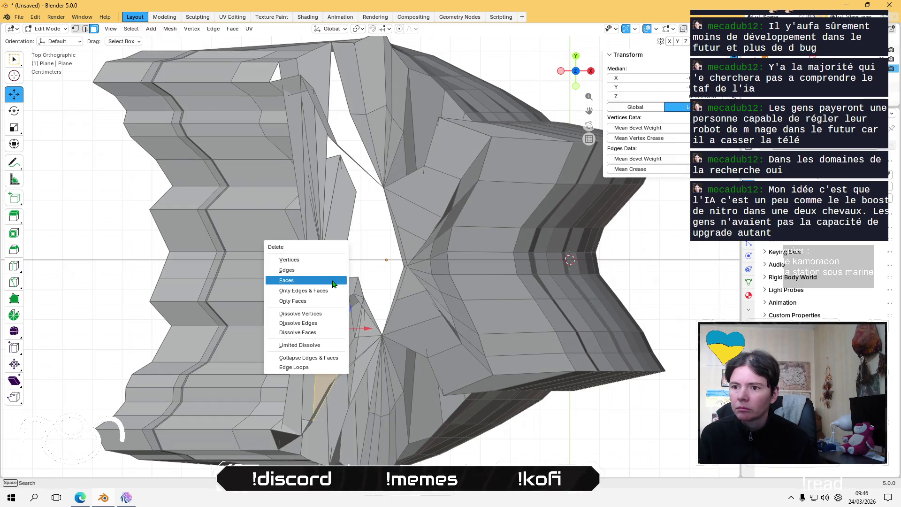
- Delete the overlapping and leftover faces directly below the central gap
click(341, 230)
key(x)
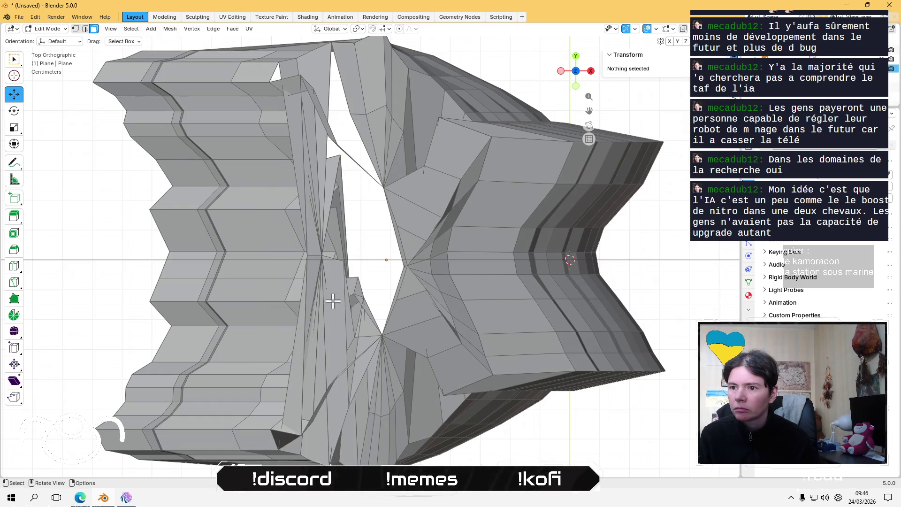
click(332, 310)
key(x)
click(351, 322)
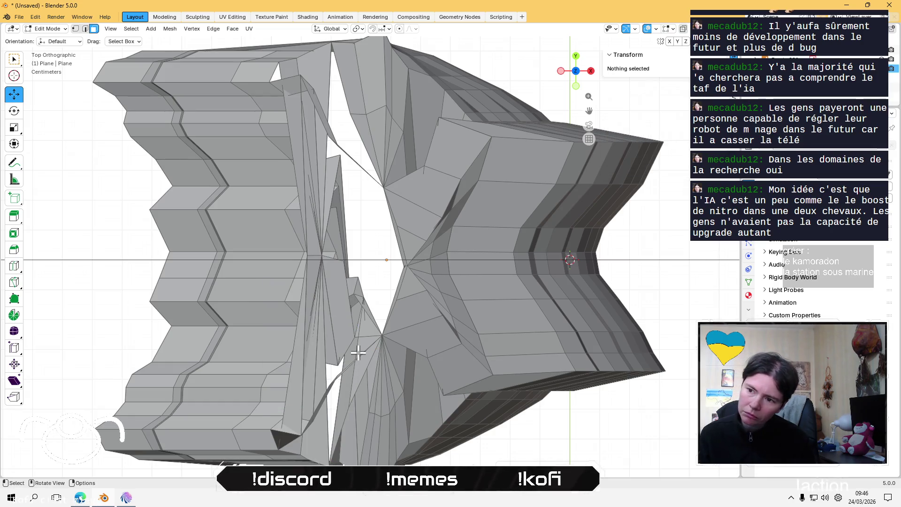
click(357, 349)
key(x)
click(358, 332)
- Clear the stray faces in the lower gap and at the lower left of the mesh
key(x)
click(345, 316)
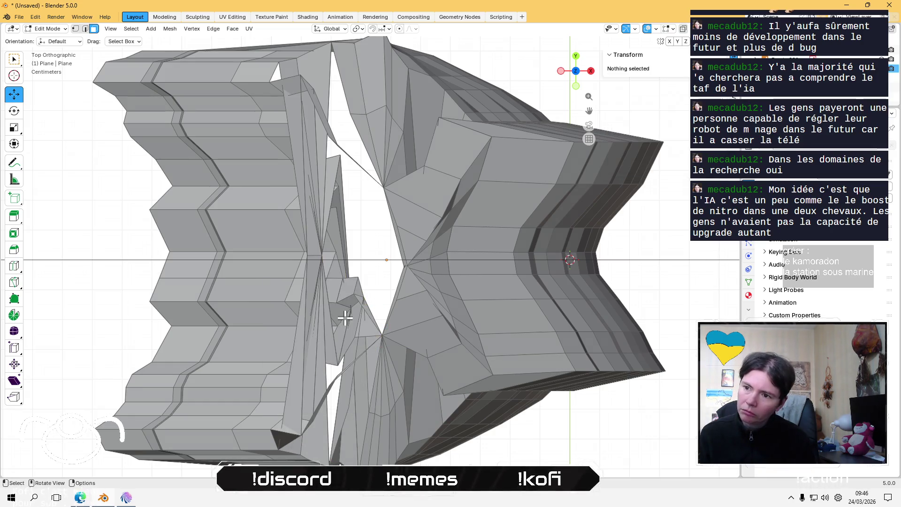
click(341, 347)
key(x)
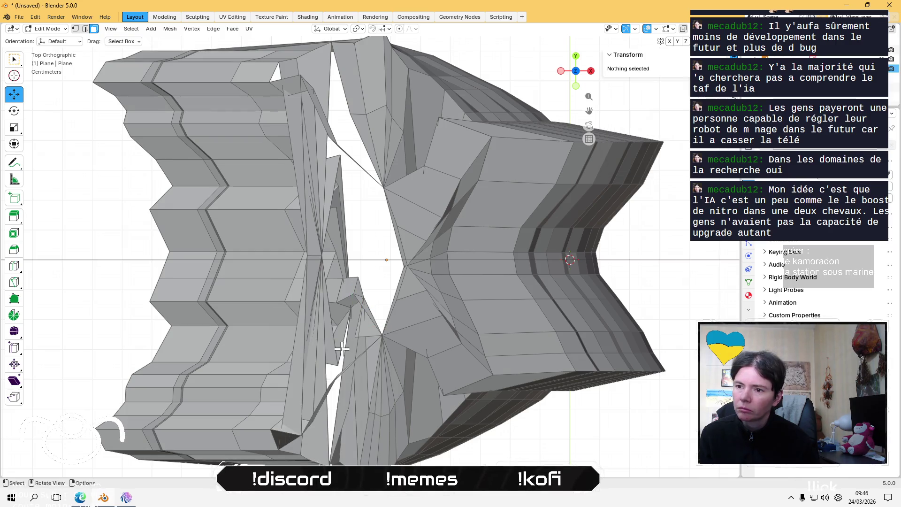
click(329, 356)
key(x)
click(328, 355)
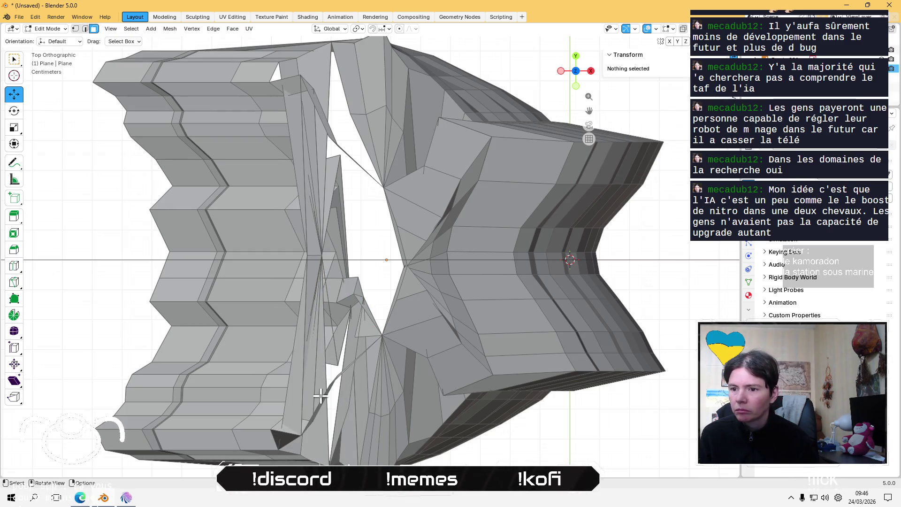
click(290, 381)
key(x)
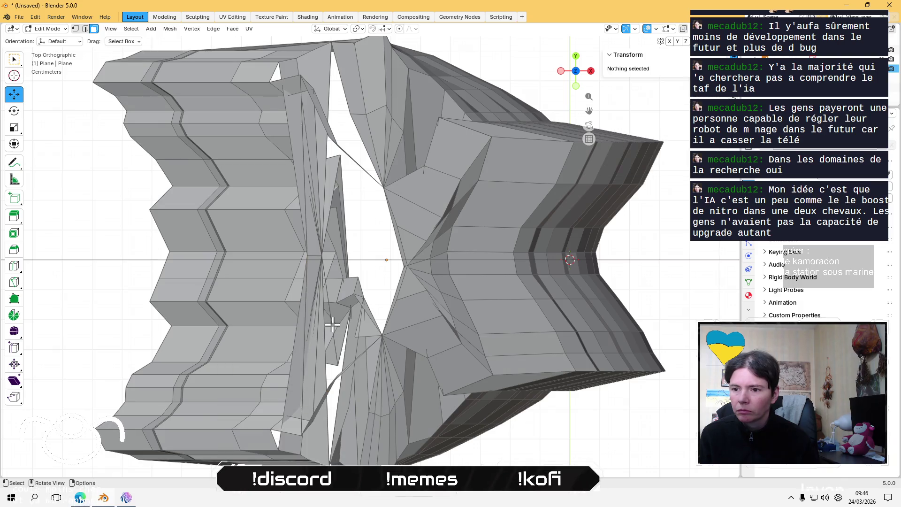
scroll(357, 297, down, 2)
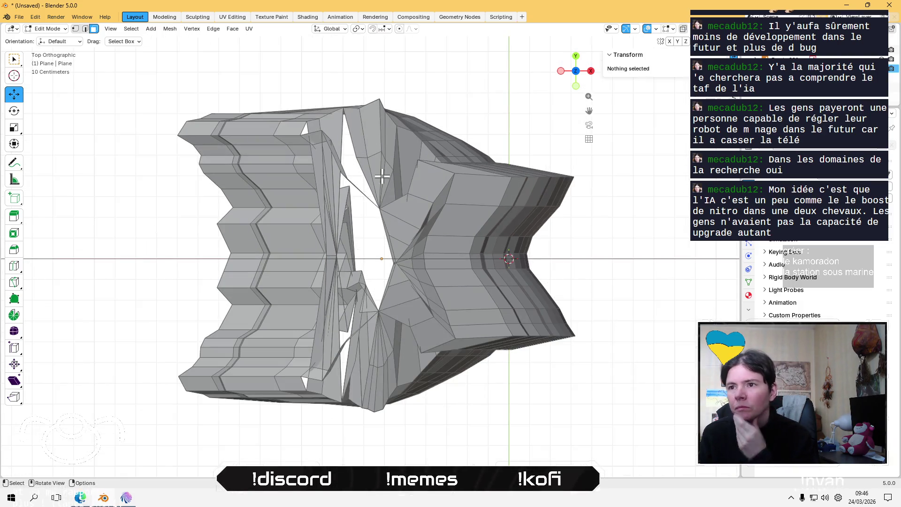
- Delete the leftover face at the top of the gap and the stray edge crossing it
click(338, 161)
key(x)
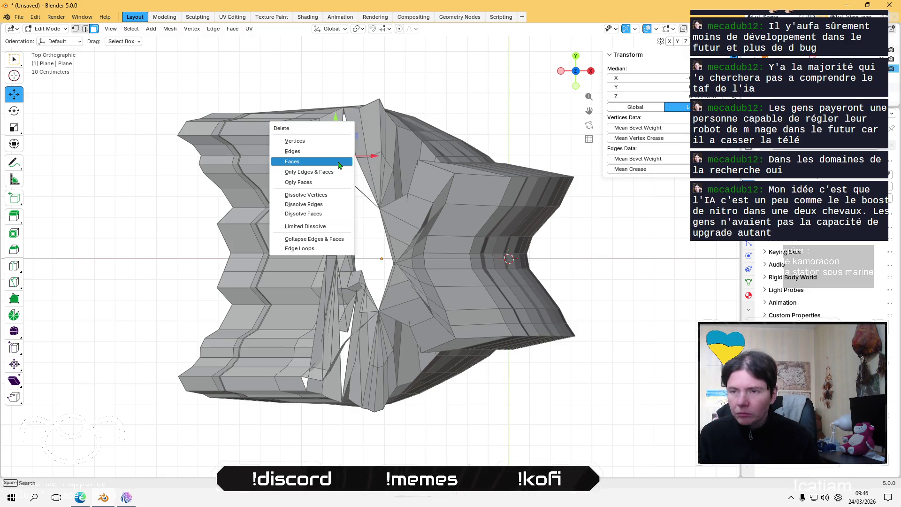
click(338, 161)
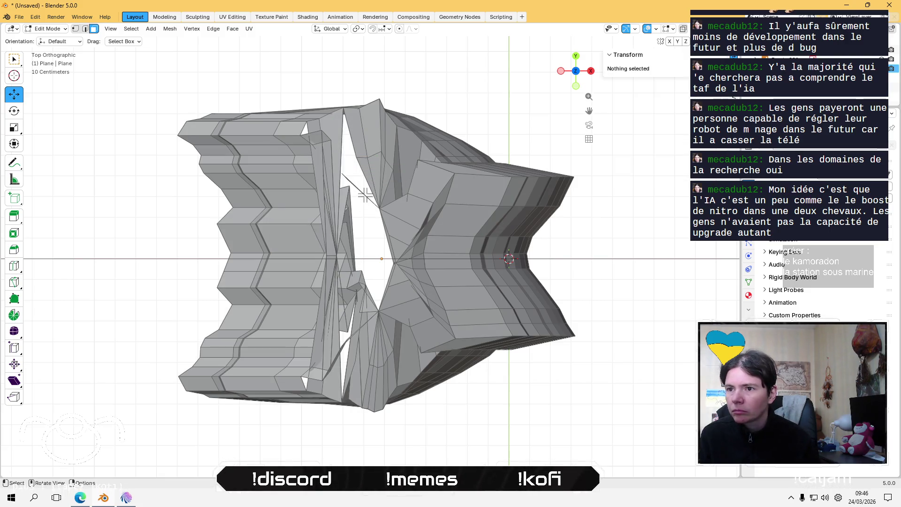
click(354, 184)
key(x)
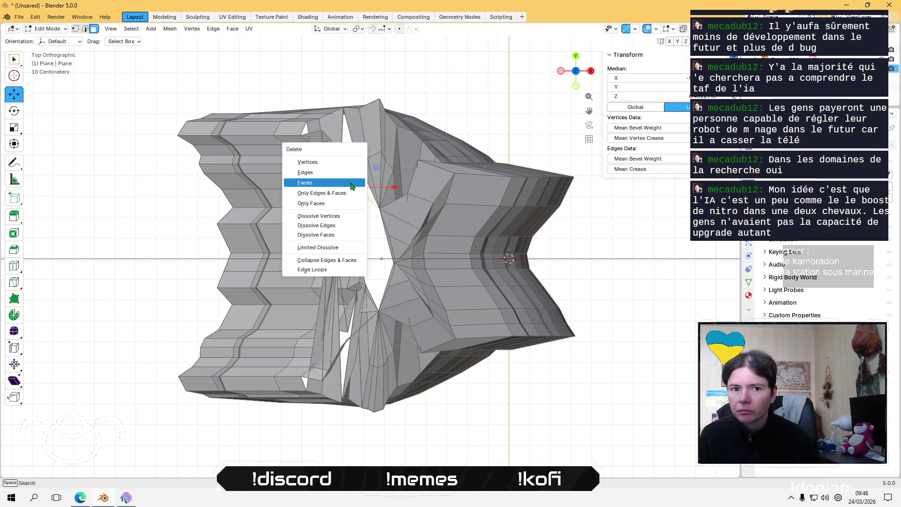
click(351, 182)
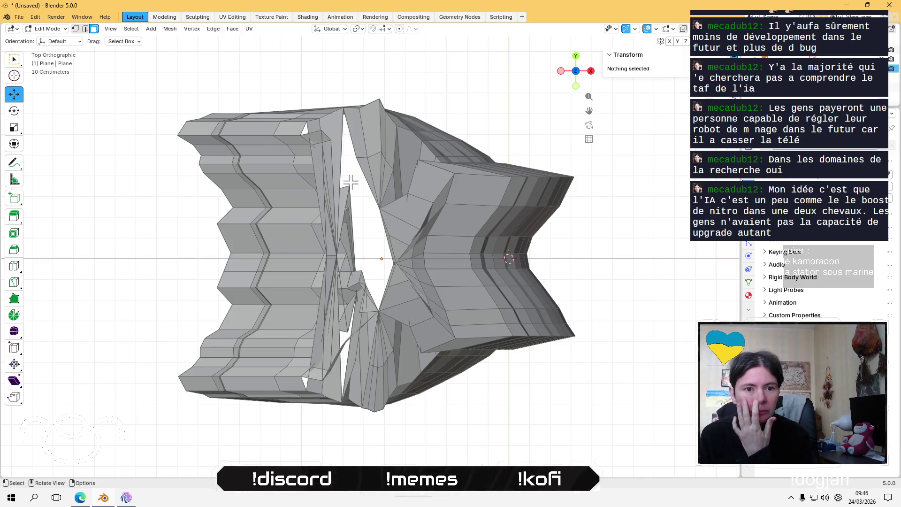
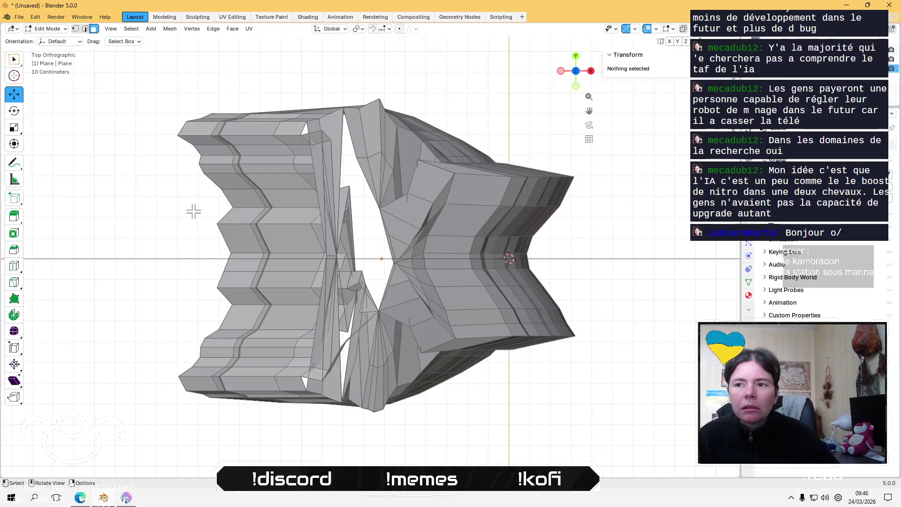
- Delete the stray thin face in the upper gap, undoing one mistaken action
click(369, 188)
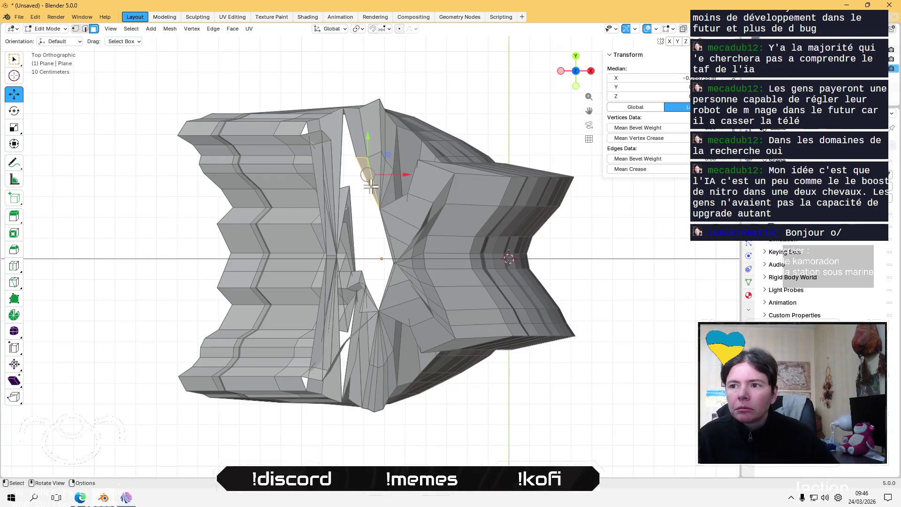
click(339, 182)
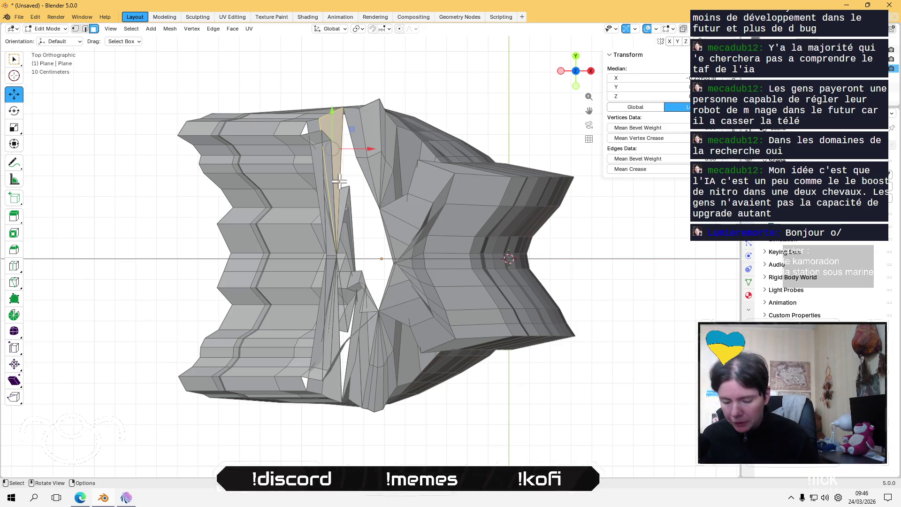
key(x)
click(340, 184)
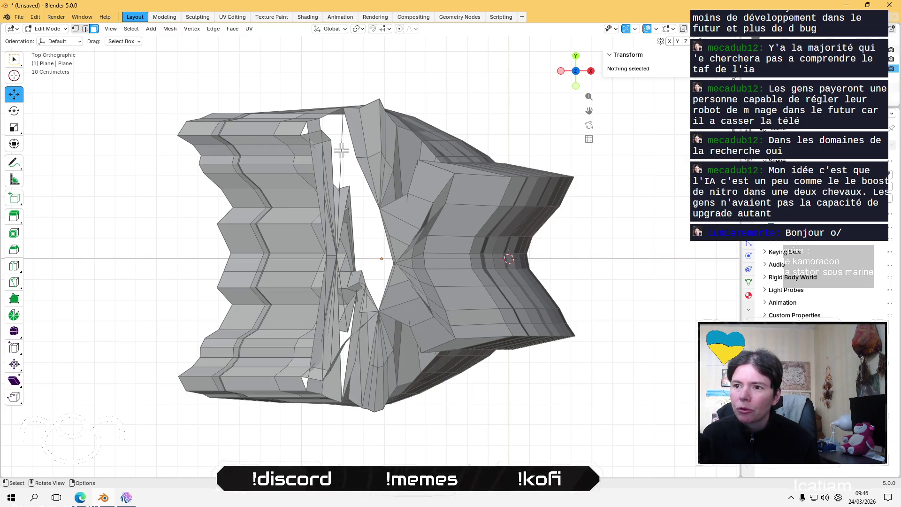
click(343, 192)
key(ctrl+z)
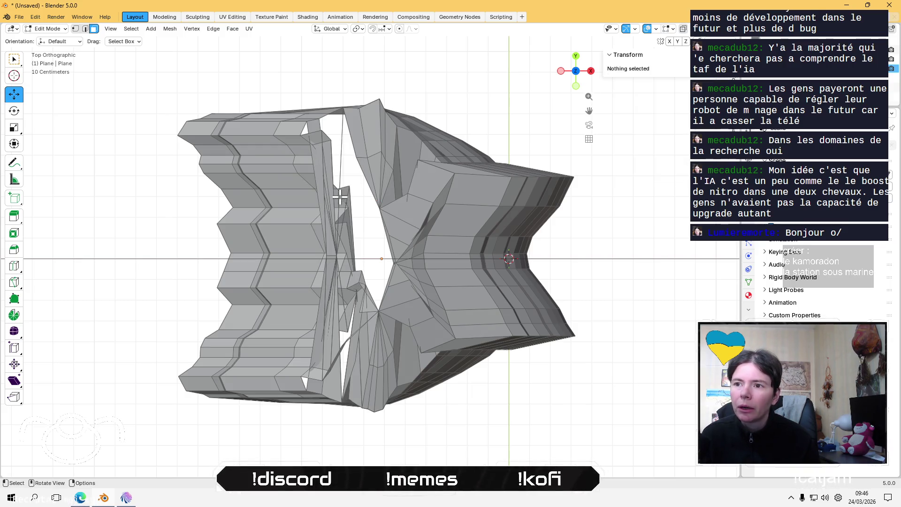
- Delete the stray faces and edge cluttering the lower part of the gap
click(348, 324)
key(x)
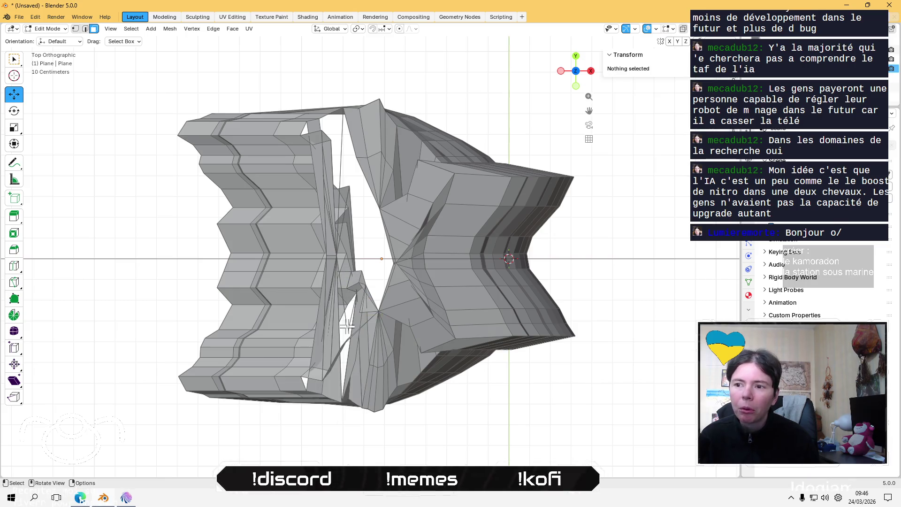
click(355, 325)
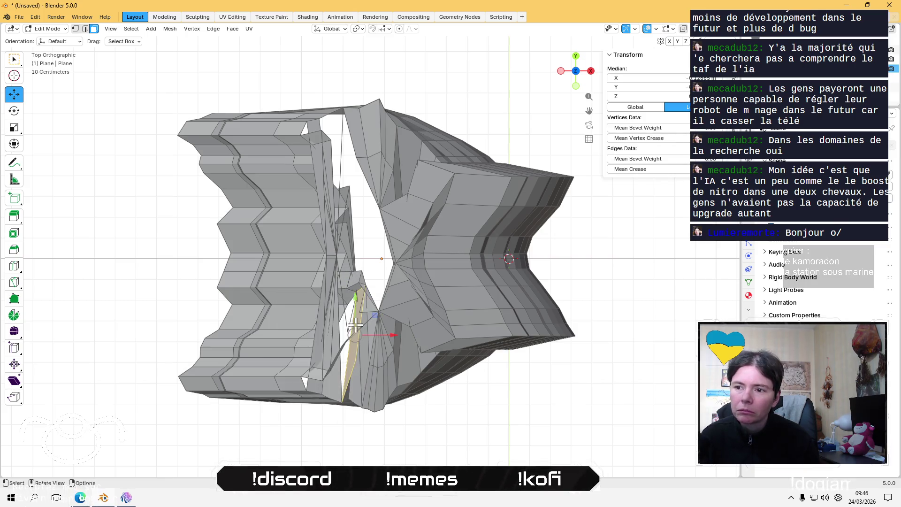
click(339, 346)
key(x)
click(355, 332)
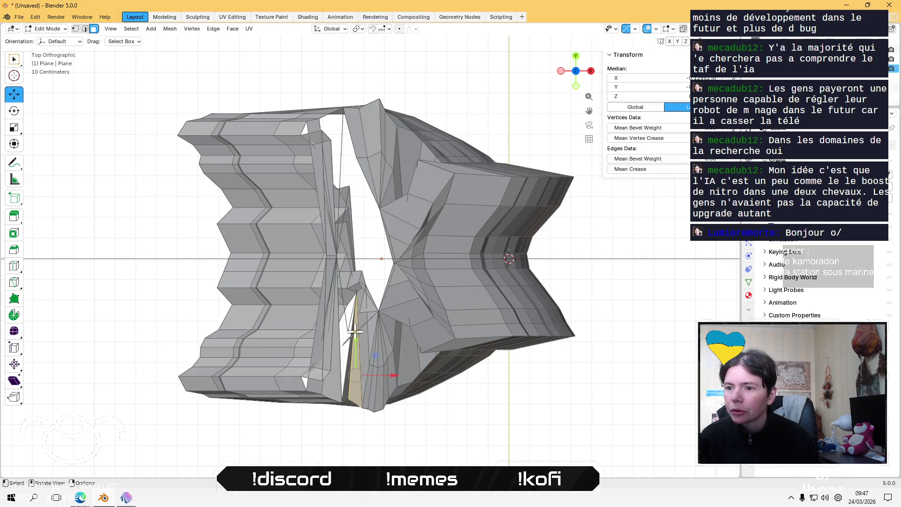
key(x)
click(345, 339)
click(347, 339)
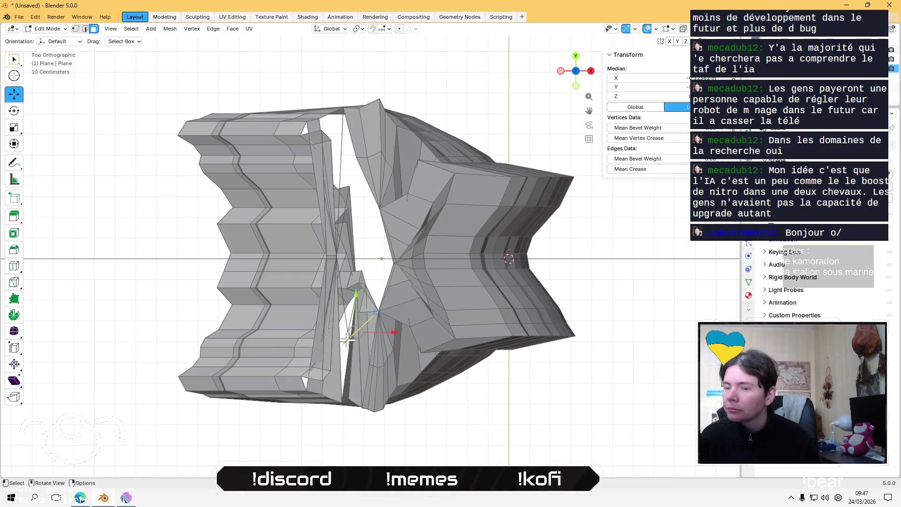
key(x)
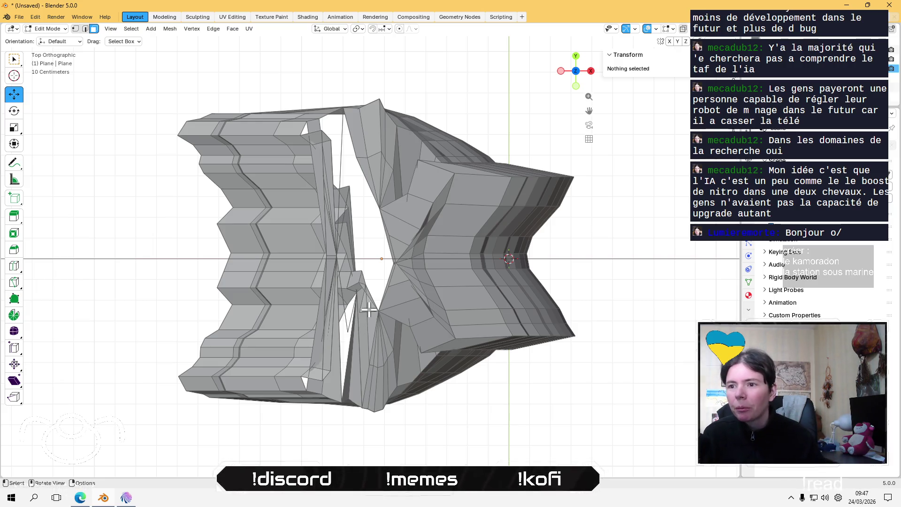
click(364, 286)
- Delete the cluster of small stray faces, including a thin triangle, in the middle of the gap
key(x)
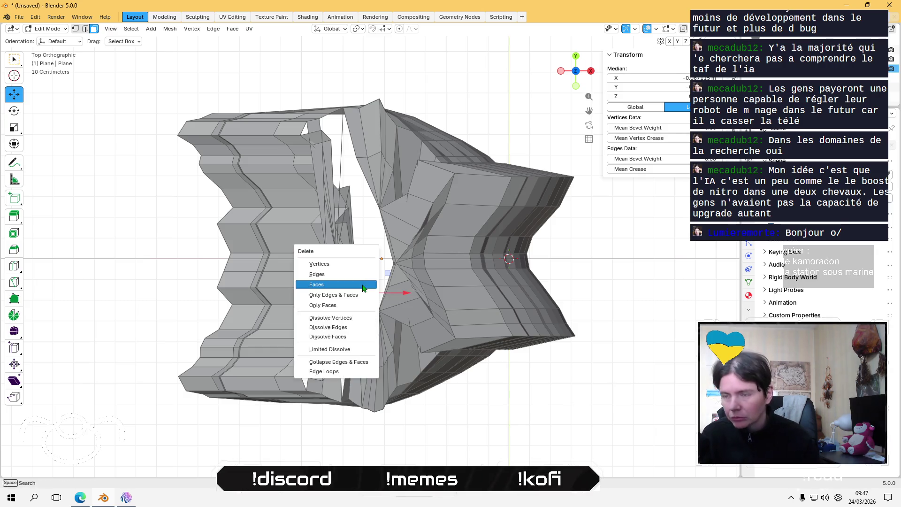
click(362, 284)
click(358, 279)
key(x)
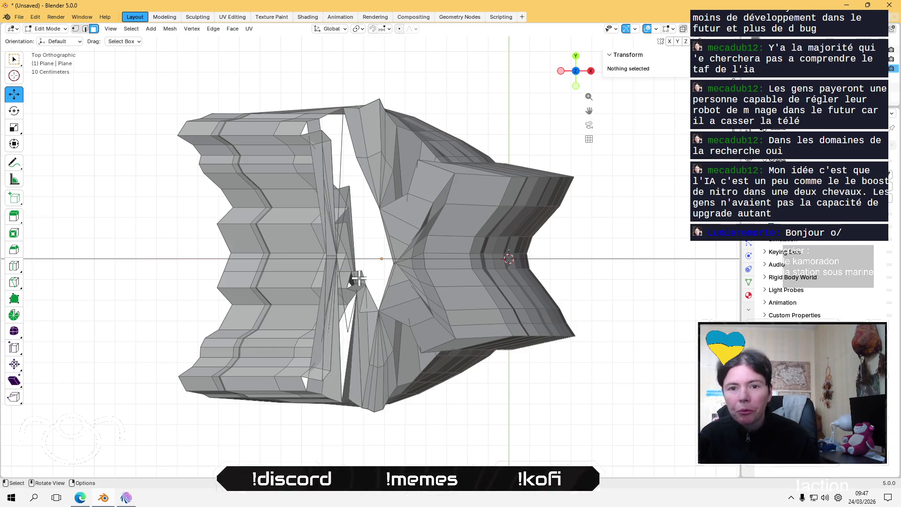
click(359, 281)
key(x)
click(359, 281)
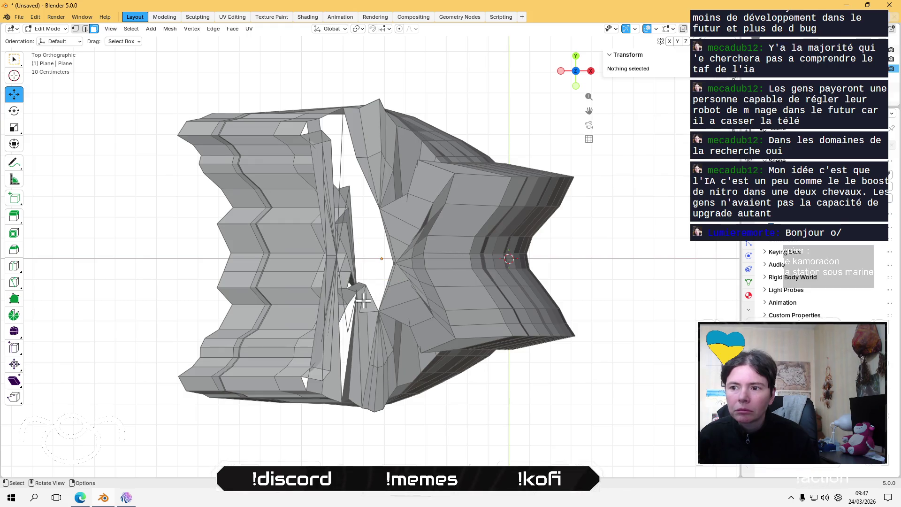
click(363, 301)
key(x)
click(363, 302)
key(x)
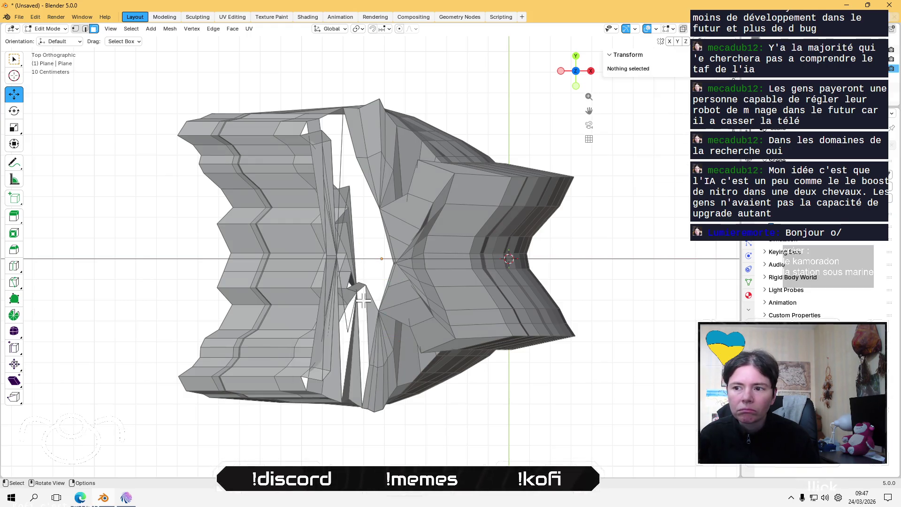
click(359, 285)
key(x)
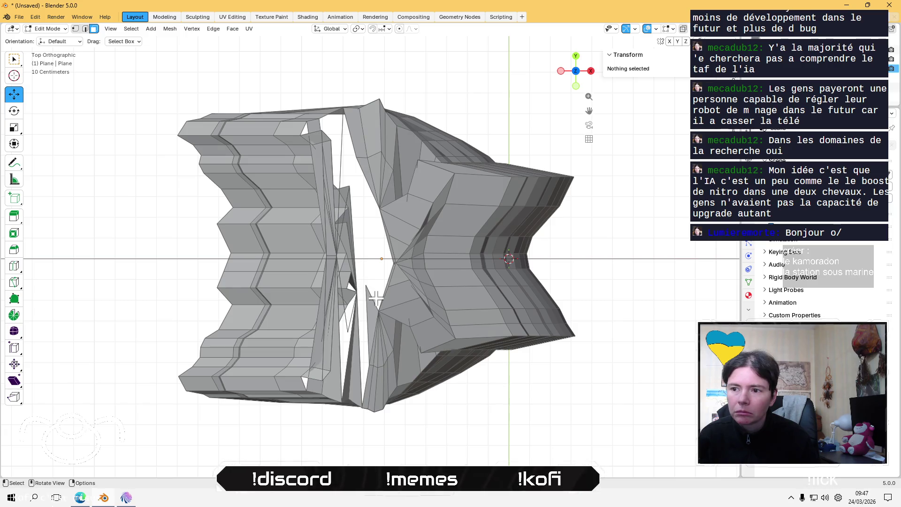
click(374, 300)
key(x)
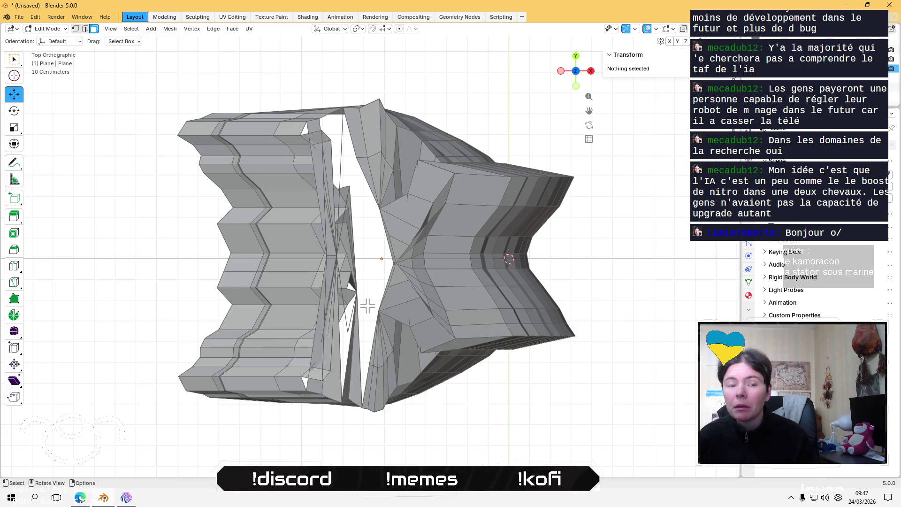
- Delete the stray faces near the gap centre and the thin faces in the lower gap
click(413, 315)
key(x)
click(405, 296)
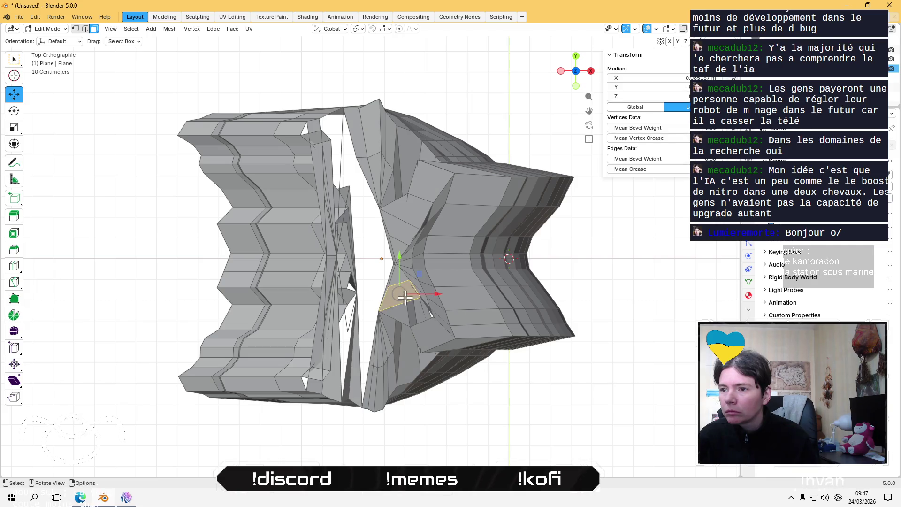
key(x)
click(402, 288)
key(x)
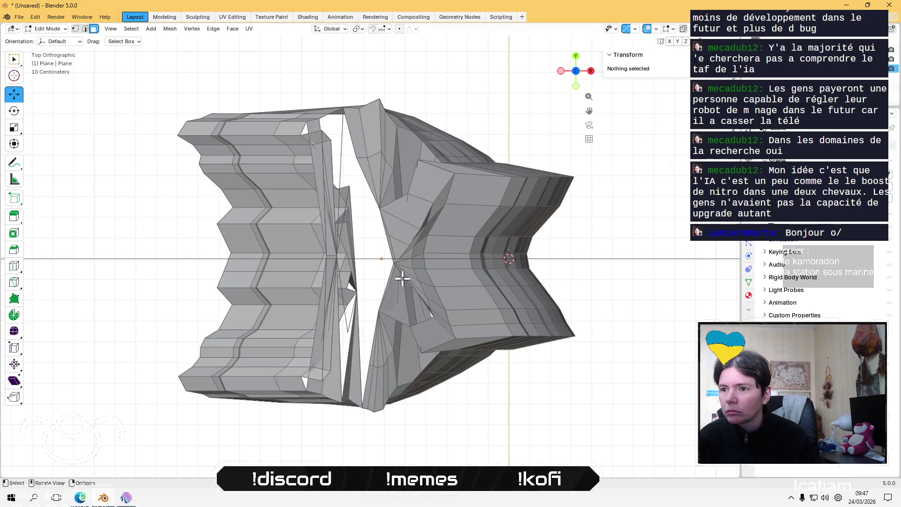
click(390, 302)
key(x)
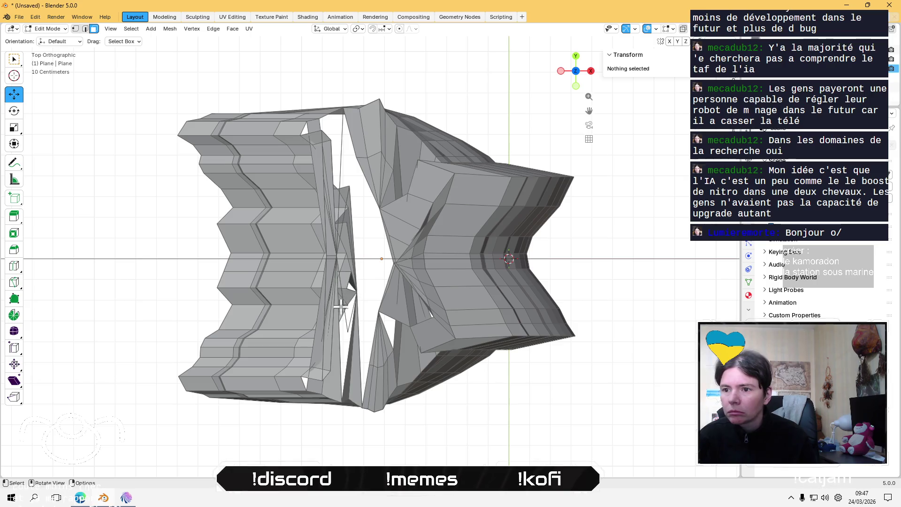
click(351, 327)
key(x)
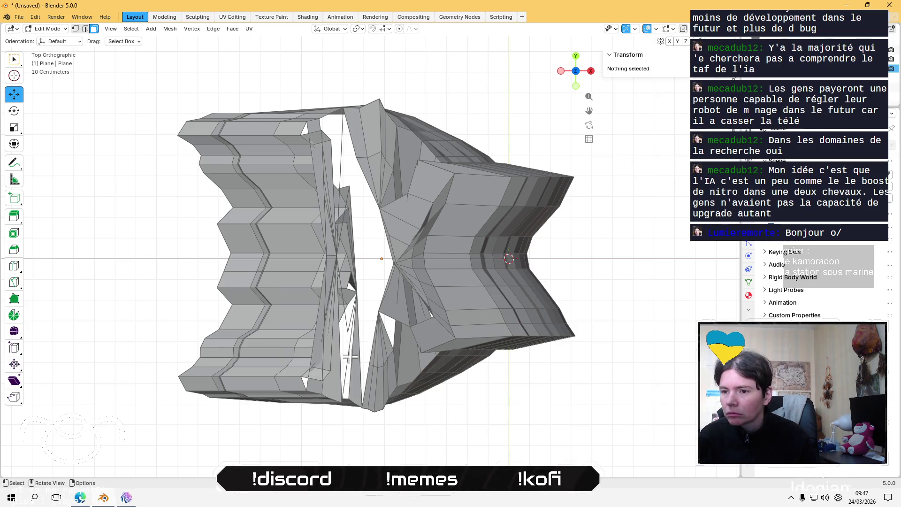
click(351, 351)
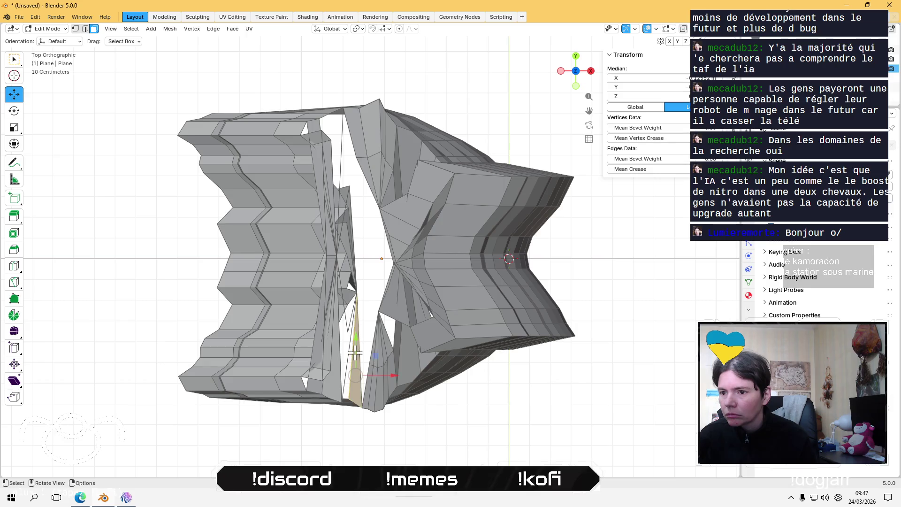
key(x)
click(352, 354)
- Delete the small stray faces and thin slivers in the upper gap
click(348, 231)
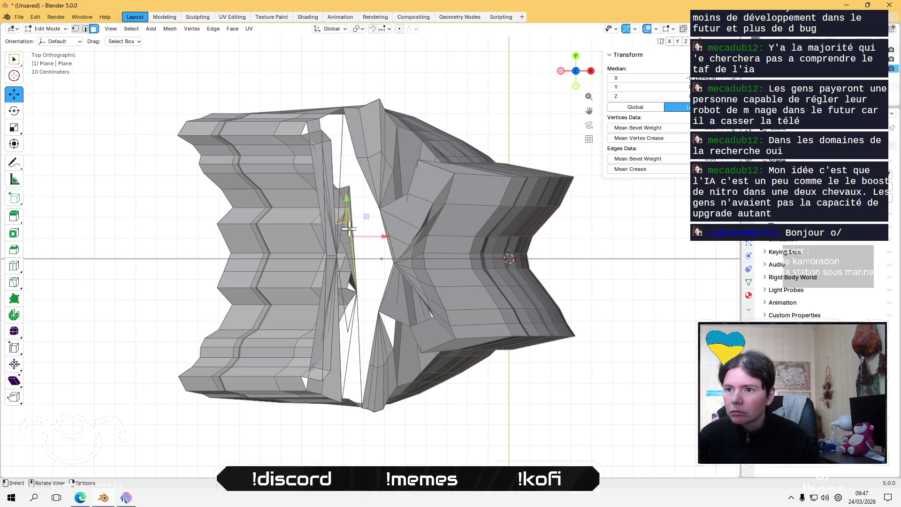
key(x)
click(348, 198)
key(x)
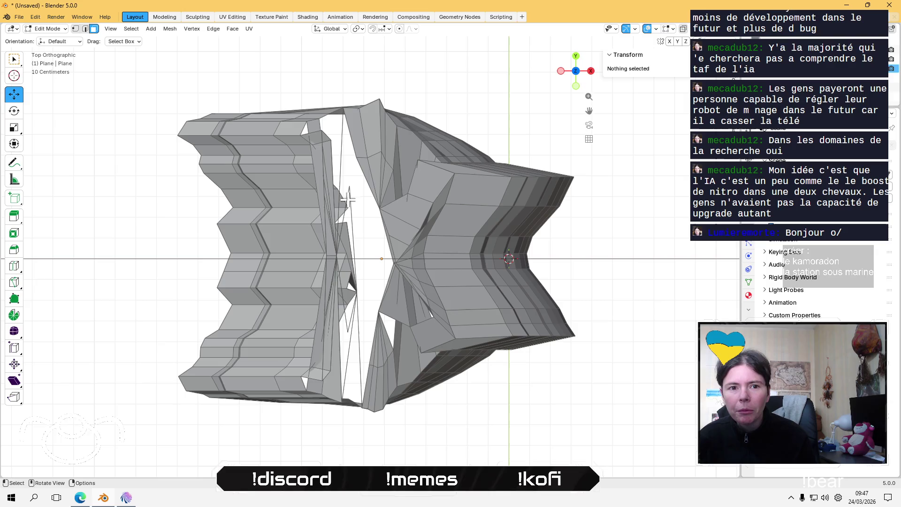
click(327, 235)
key(x)
click(339, 173)
- Delete the thin stray faces along the left side and lower end of the gap
click(329, 161)
key(x)
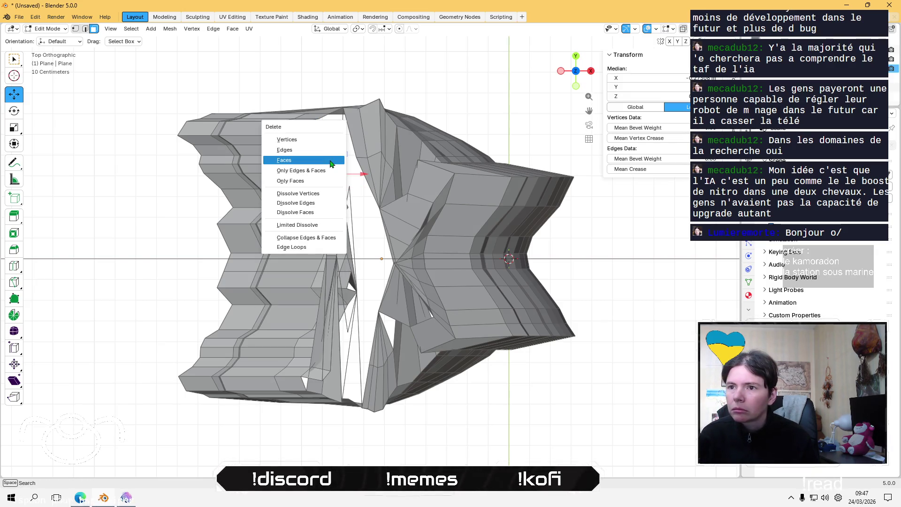
click(328, 322)
key(x)
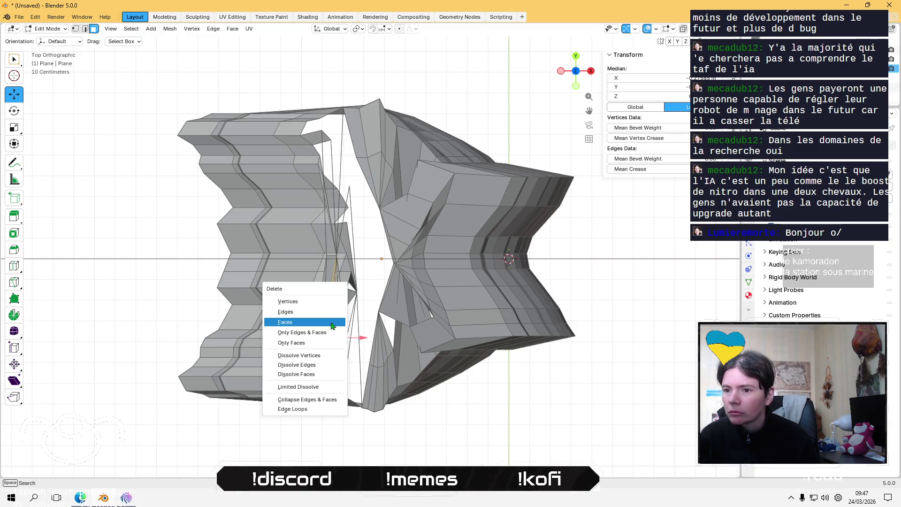
click(330, 321)
key(x)
click(334, 329)
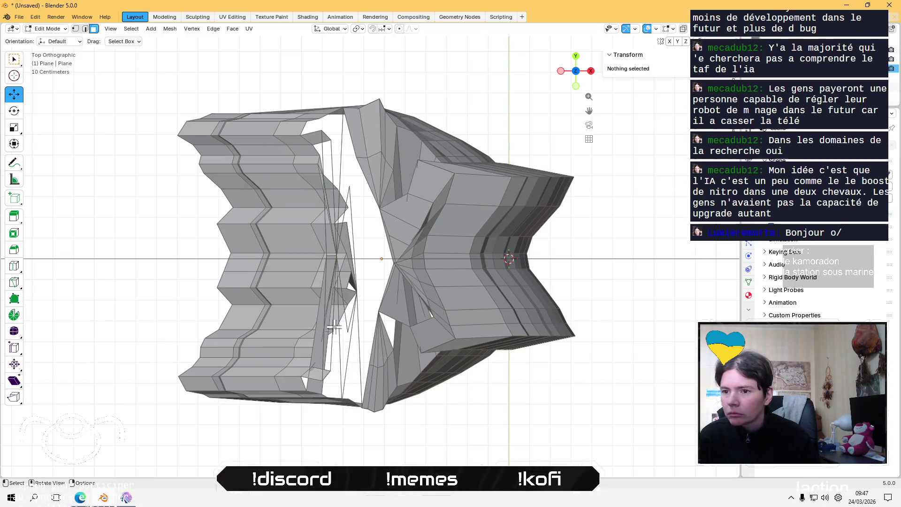
key(x)
click(317, 344)
click(321, 377)
key(x)
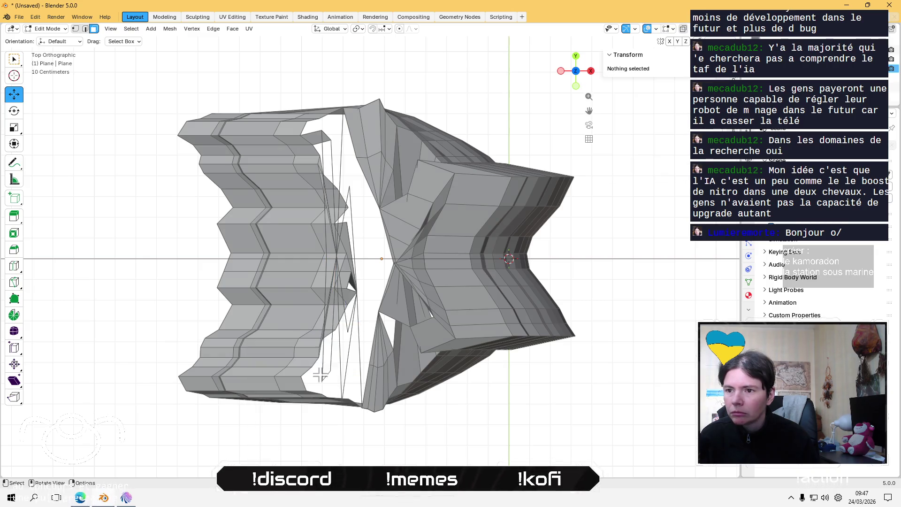
- Delete the stacked stray faces in the central column of the gap
click(393, 302)
key(x)
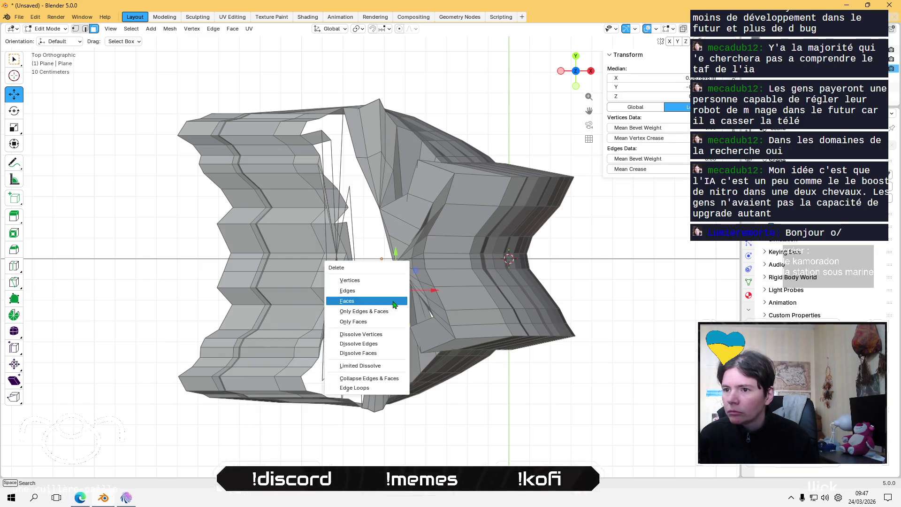
click(393, 233)
key(x)
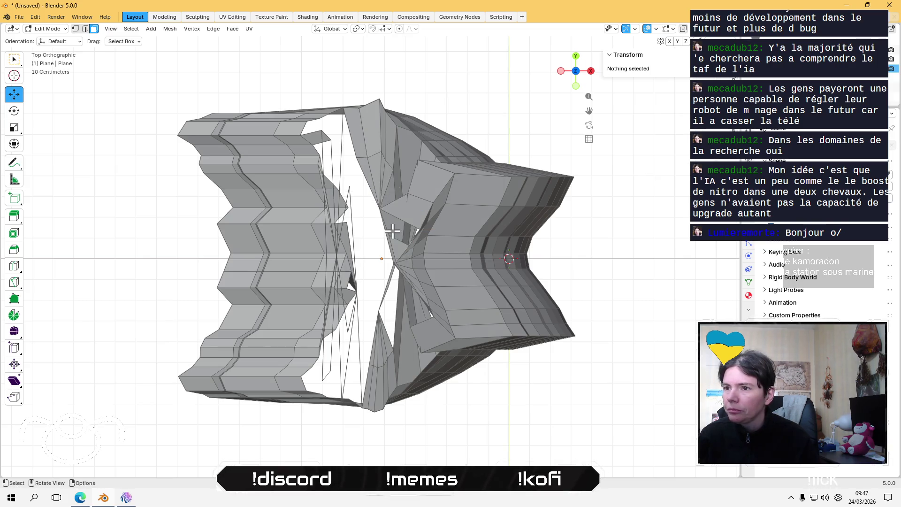
click(394, 238)
key(x)
click(393, 238)
key(x)
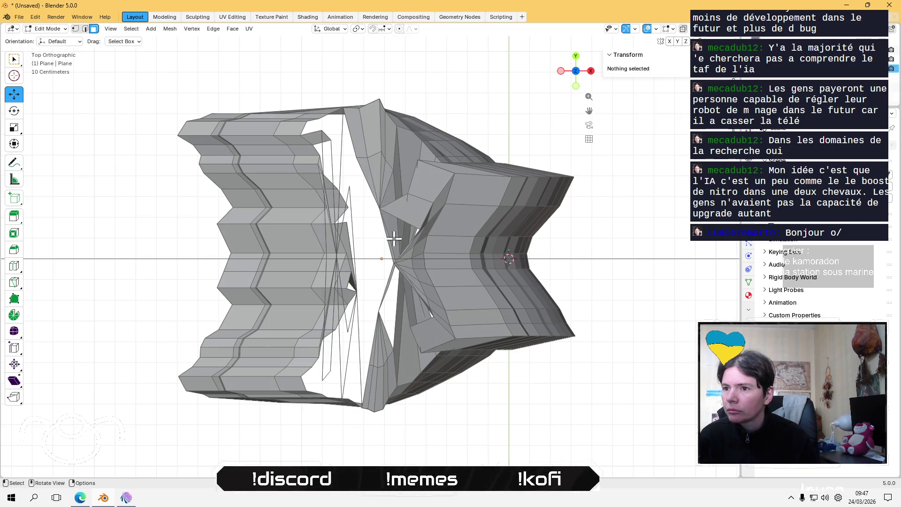
- Delete the remaining stray faces running down the gap centre
click(403, 203)
key(x)
click(392, 223)
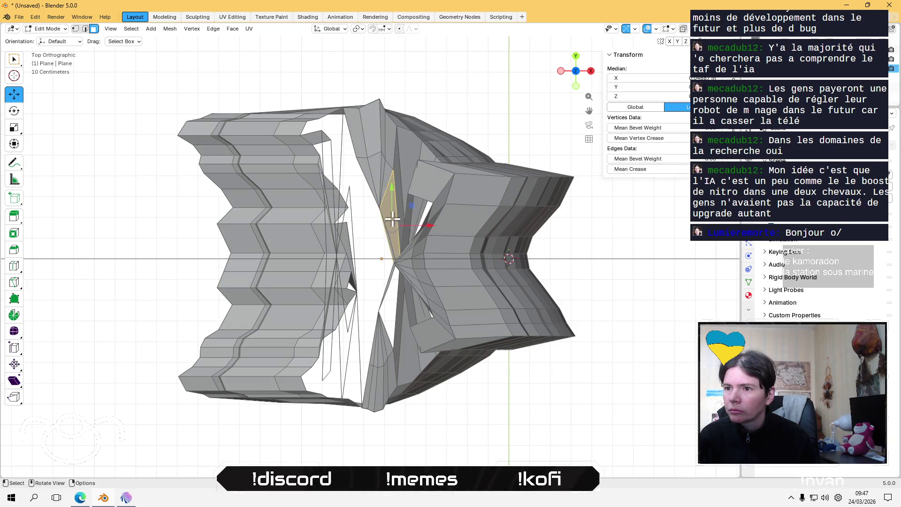
key(x)
click(393, 222)
click(390, 248)
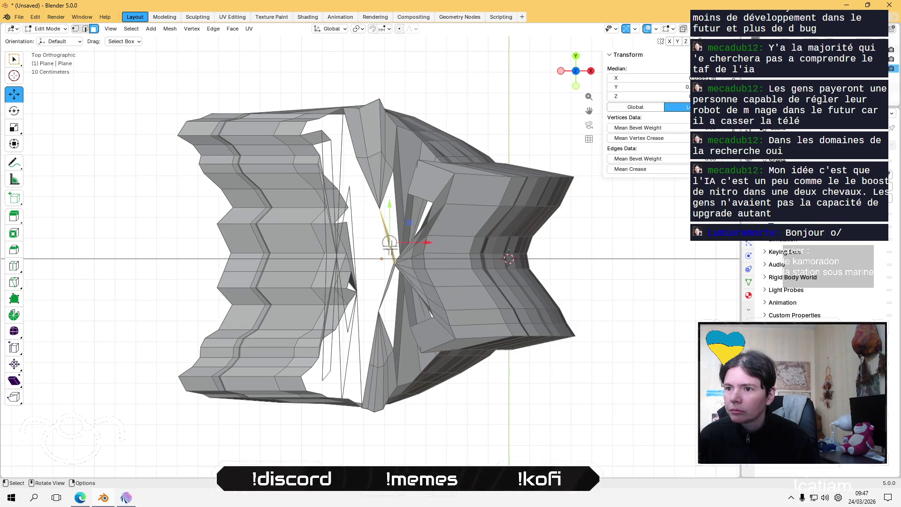
key(x)
click(393, 277)
key(x)
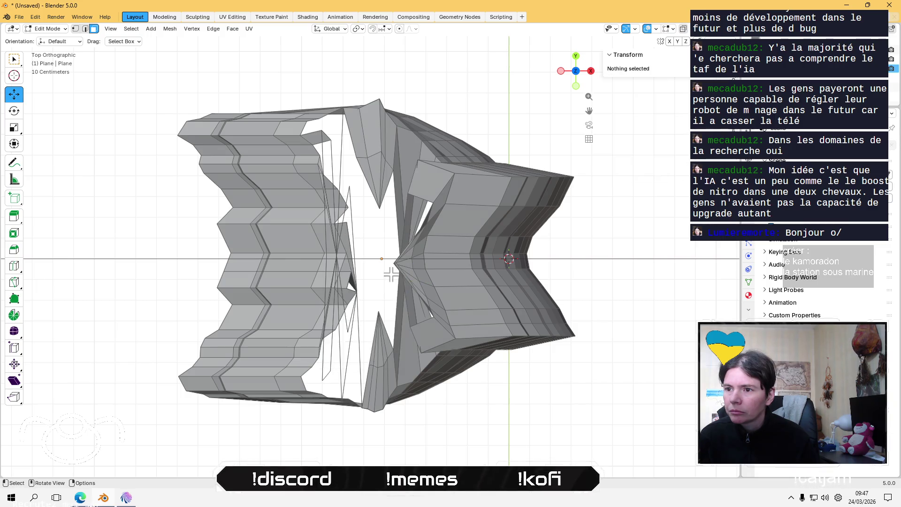
- Delete the stray faces on the right side of the gap, lower then upper
click(414, 329)
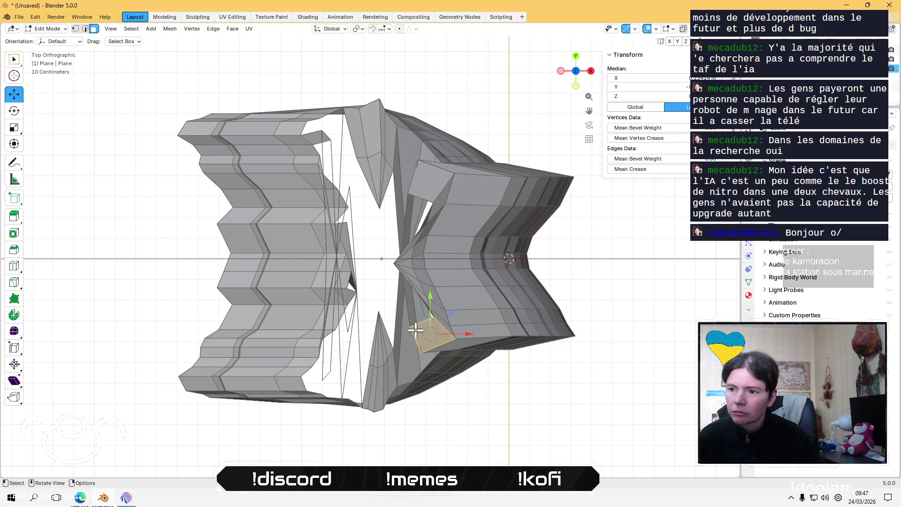
key(x)
click(433, 325)
key(x)
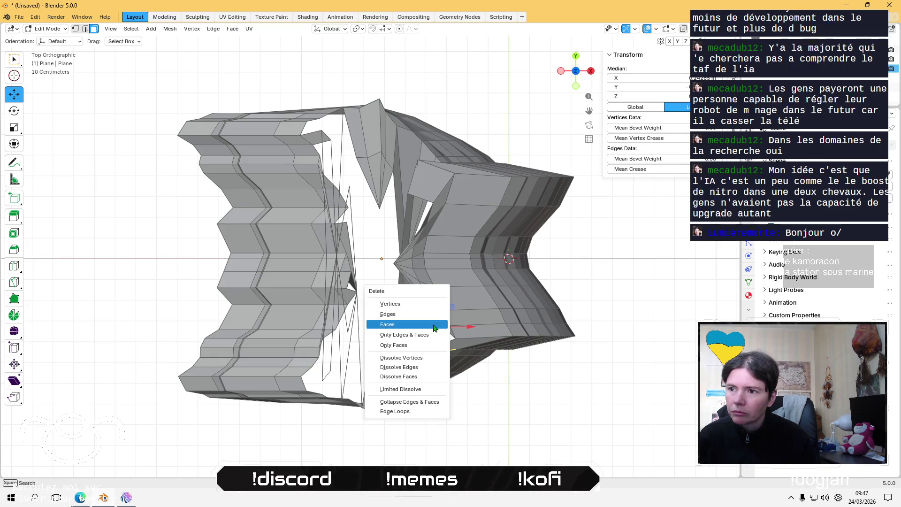
click(432, 325)
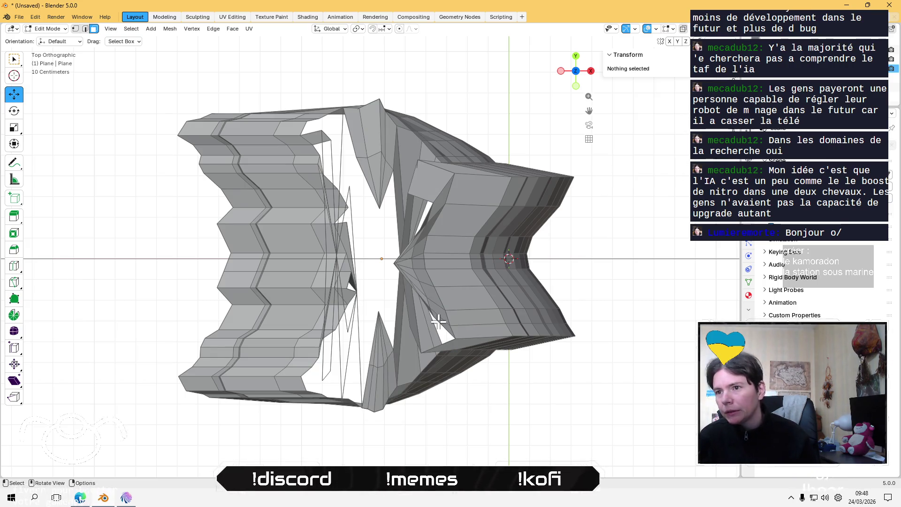
click(420, 183)
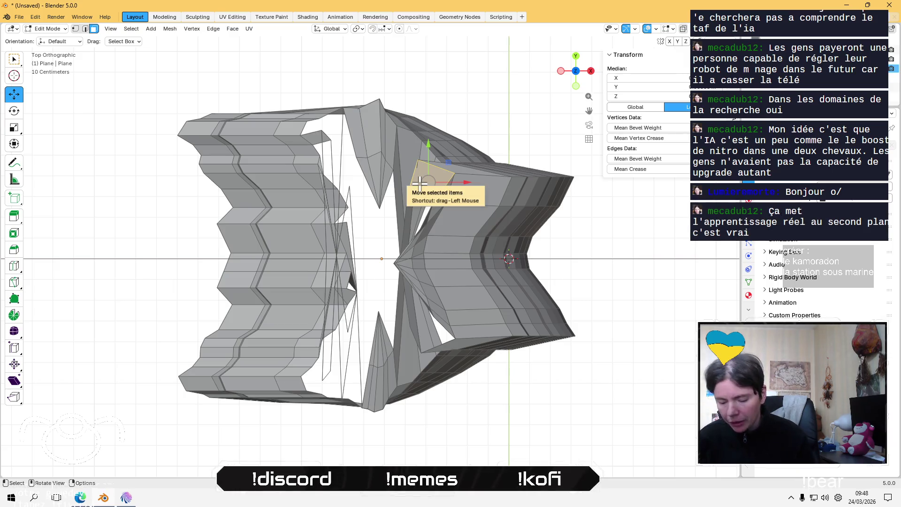
key(x)
click(420, 182)
click(417, 205)
key(x)
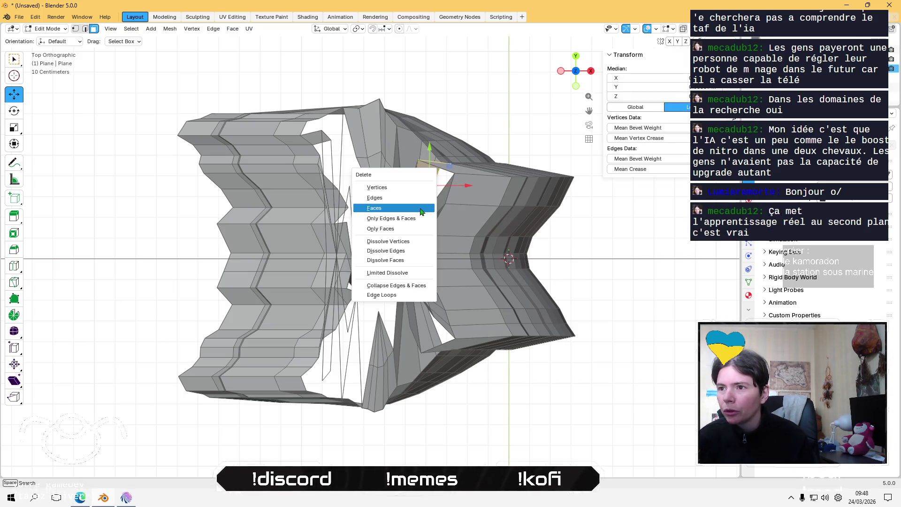
click(420, 205)
click(419, 204)
key(x)
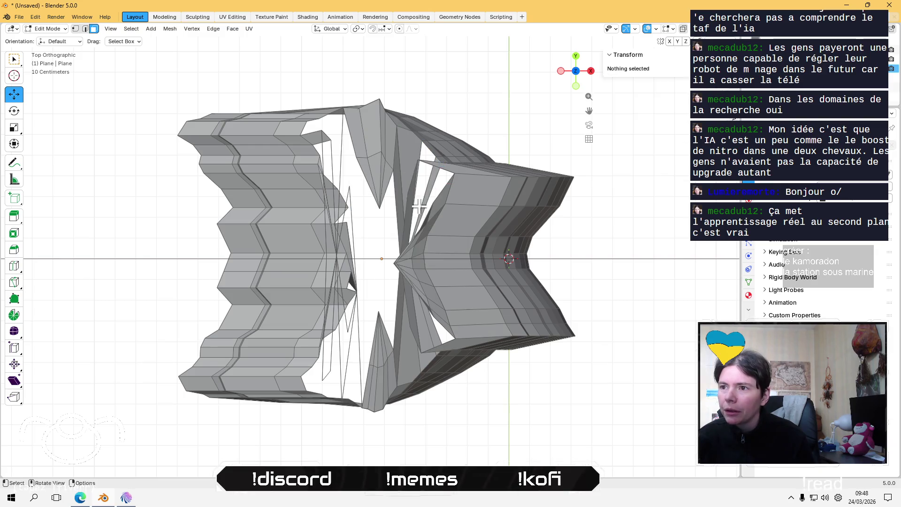
- Delete the thin vertical and dark slivers widening the right edge of the gap
click(414, 194)
key(x)
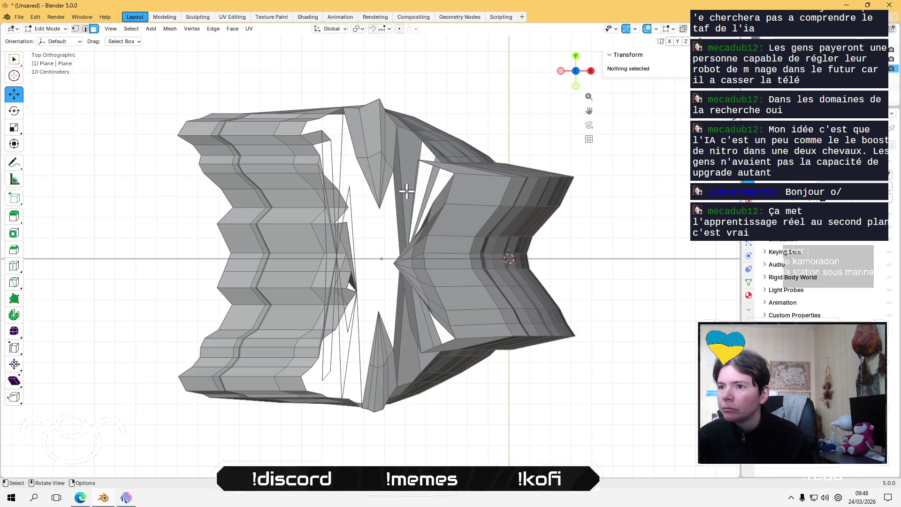
click(406, 189)
key(x)
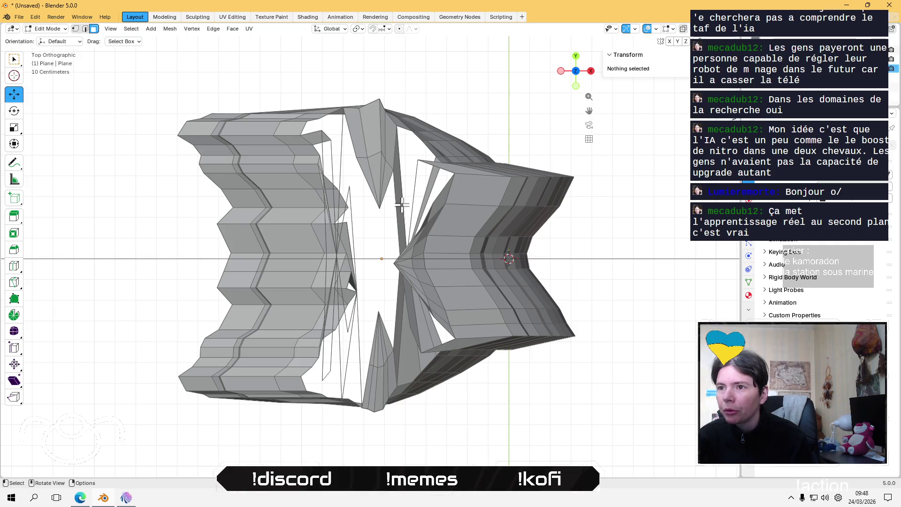
click(400, 206)
key(x)
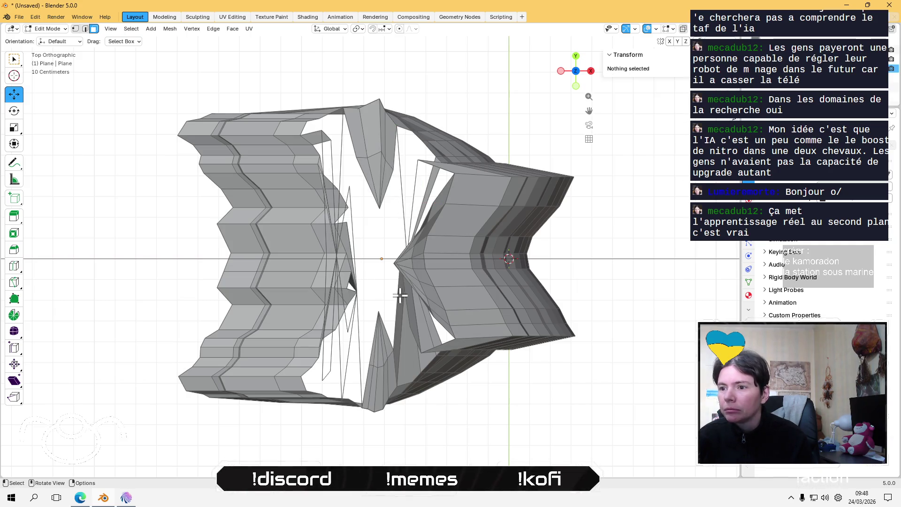
click(400, 296)
key(x)
click(414, 327)
key(x)
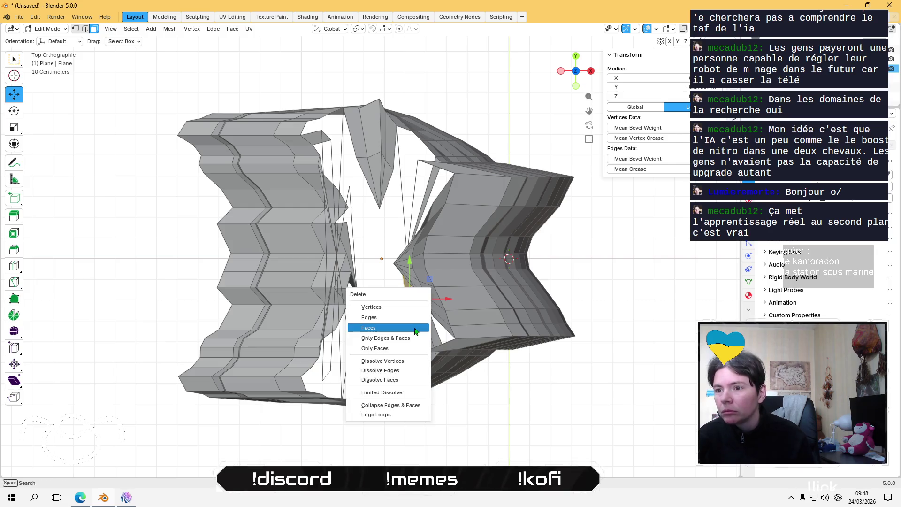
click(411, 325)
key(x)
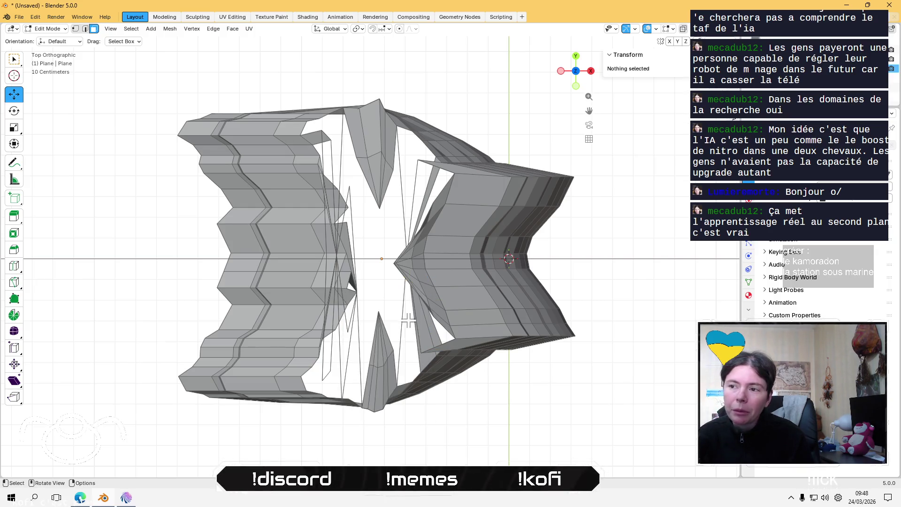
- Delete the column of stray faces left of the gap centre
click(338, 238)
key(x)
click(340, 240)
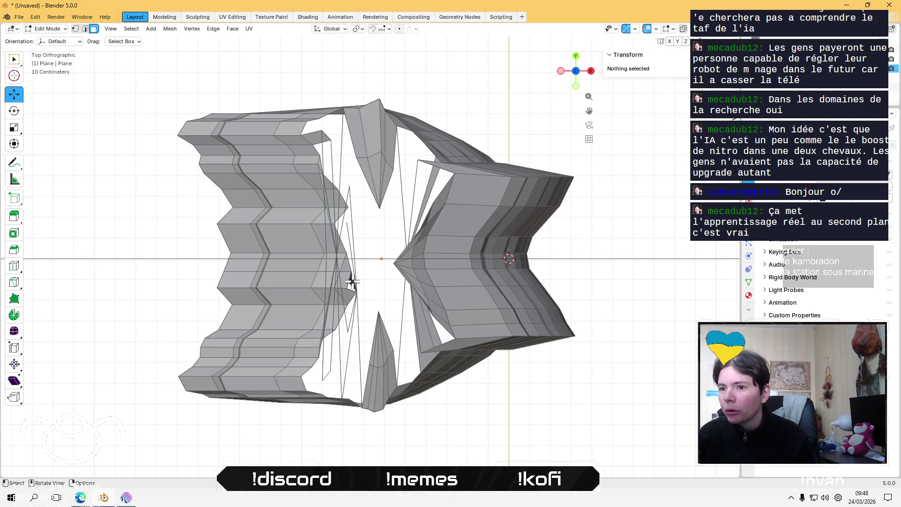
click(347, 267)
key(x)
click(348, 270)
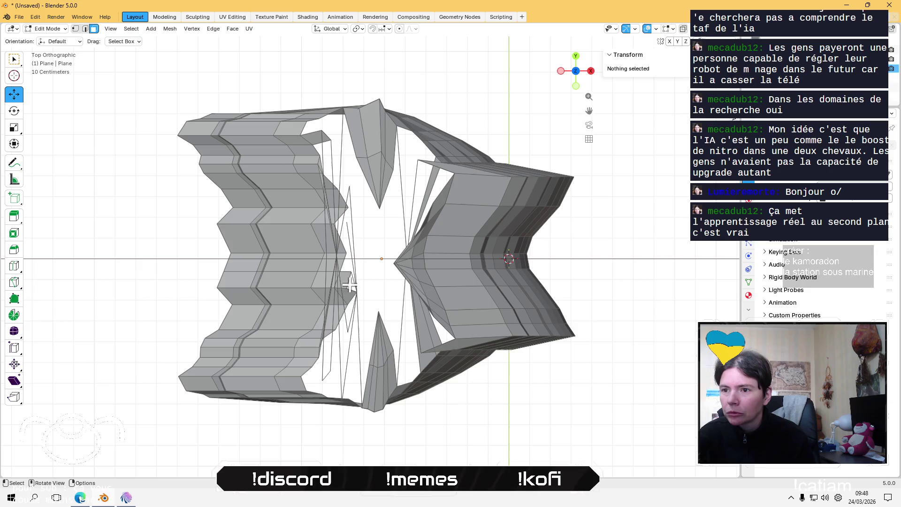
click(347, 289)
key(x)
click(348, 290)
click(349, 283)
key(x)
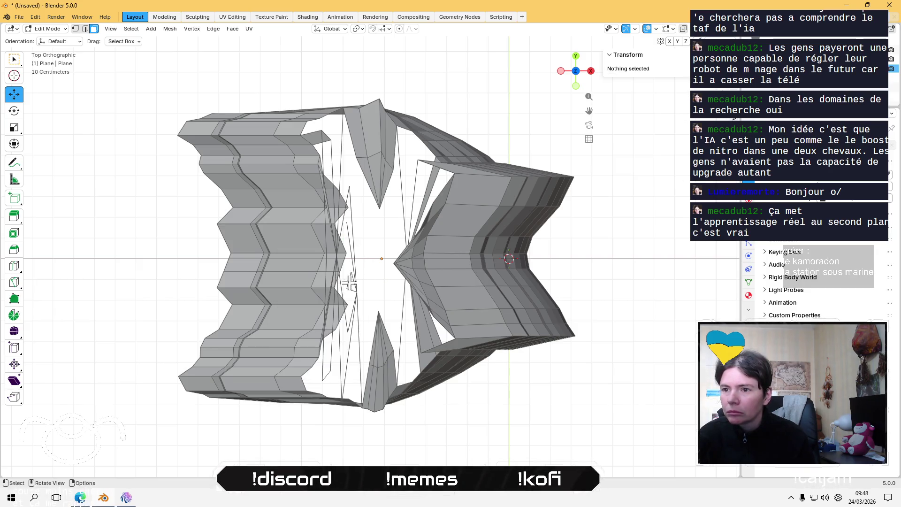
- Delete the last scattered strays, orbit to check the gap, and return to Top view
click(429, 194)
key(x)
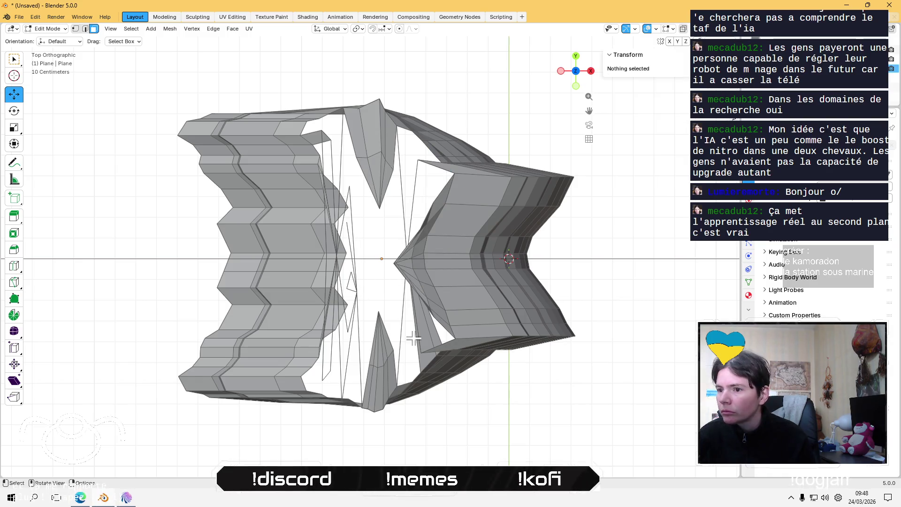
click(426, 334)
key(x)
click(431, 329)
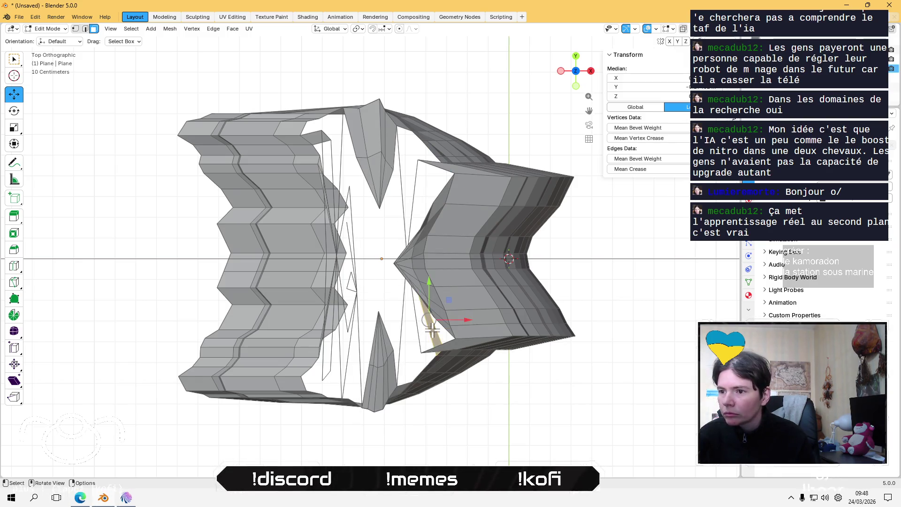
key(x)
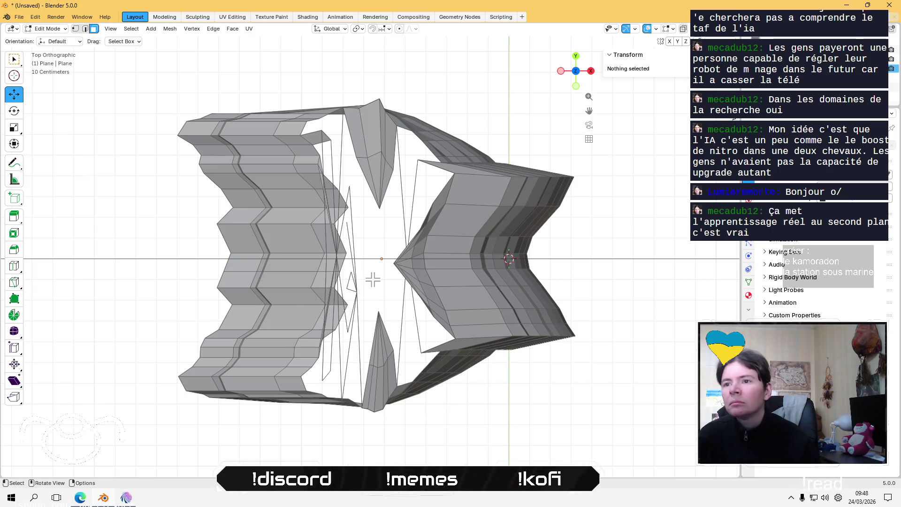
click(320, 139)
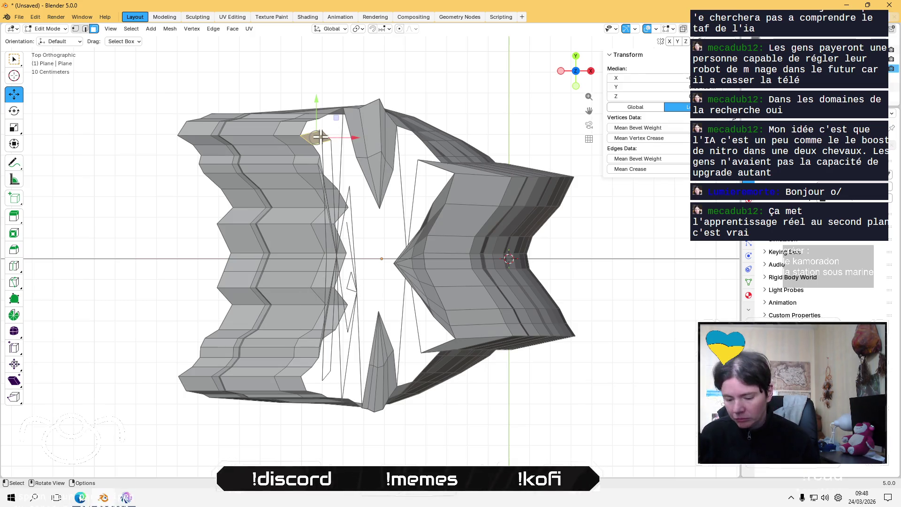
key(x)
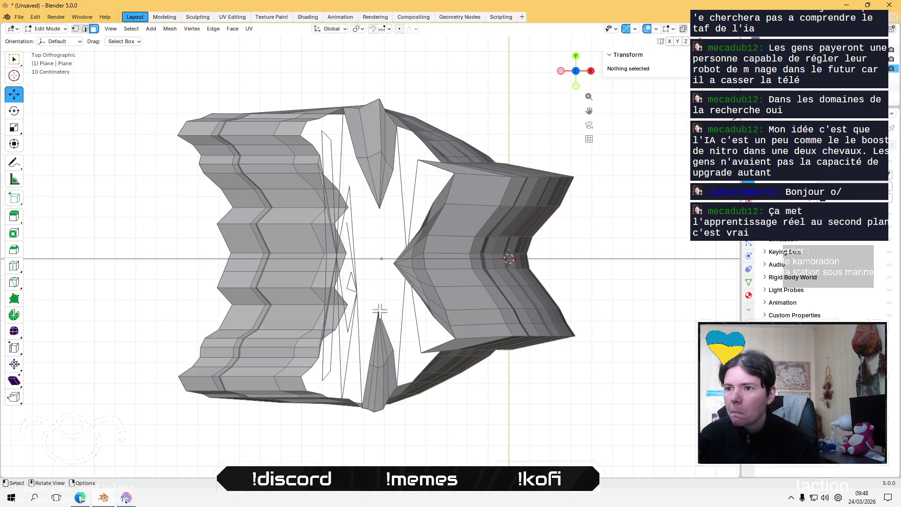
middle_drag(359, 321, 506, 211)
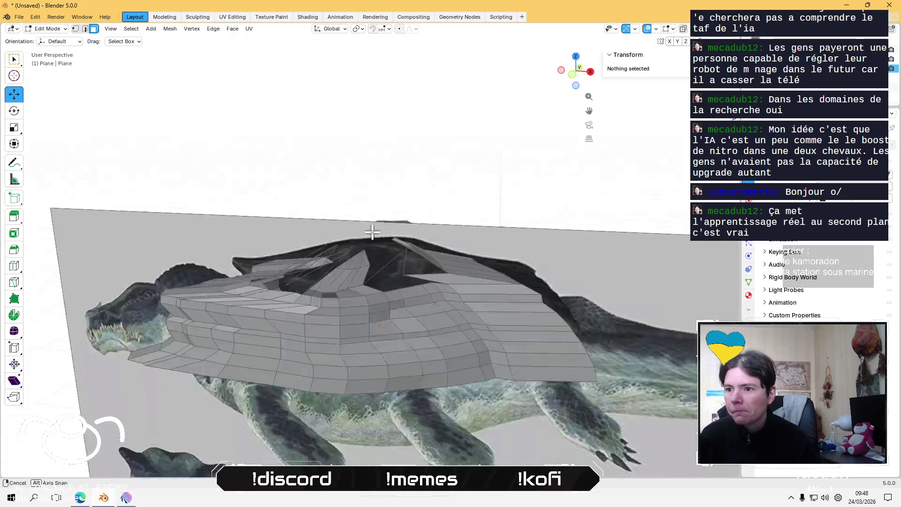
middle_drag(506, 212, 381, 296)
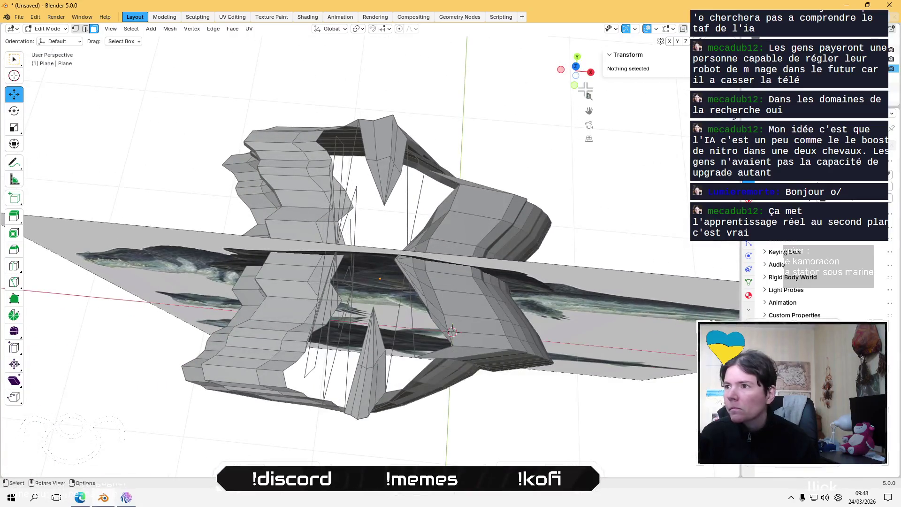
key(KP_7)
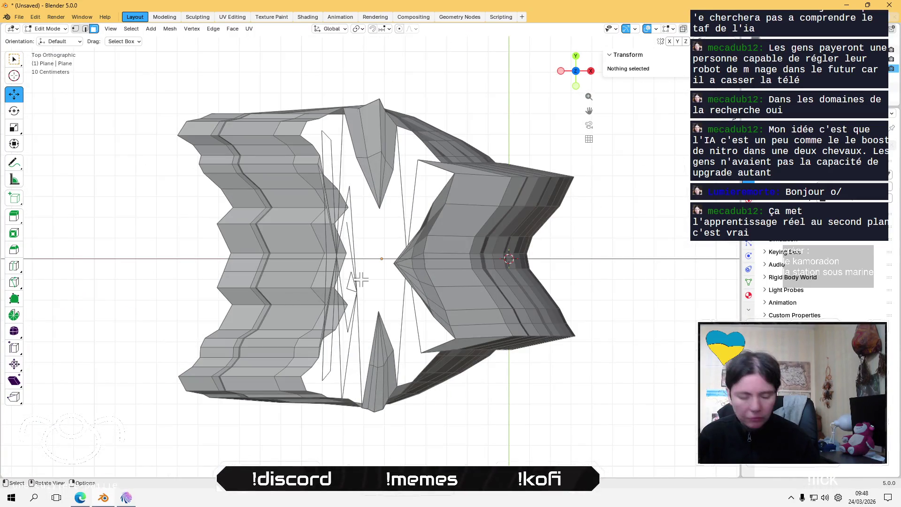
- In edge select mode, delete the first stray edges in the gap with X, undoing a mistaken one
key(2)
scroll(360, 277, up, 2)
click(347, 277)
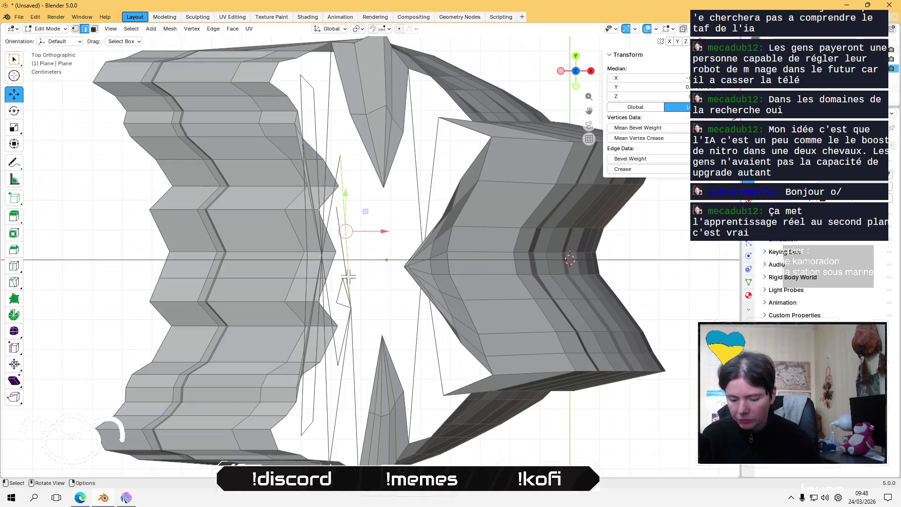
key(x)
key(Escape)
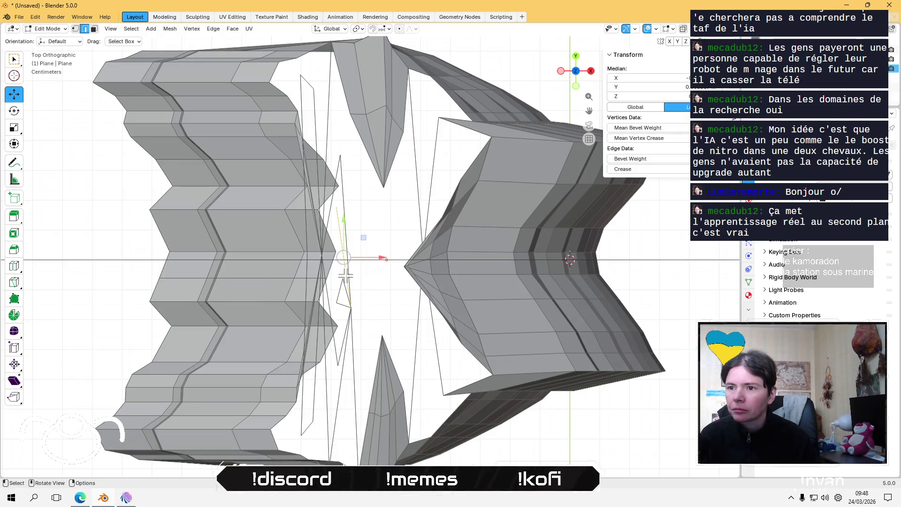
key(x)
click(346, 272)
key(ctrl+z)
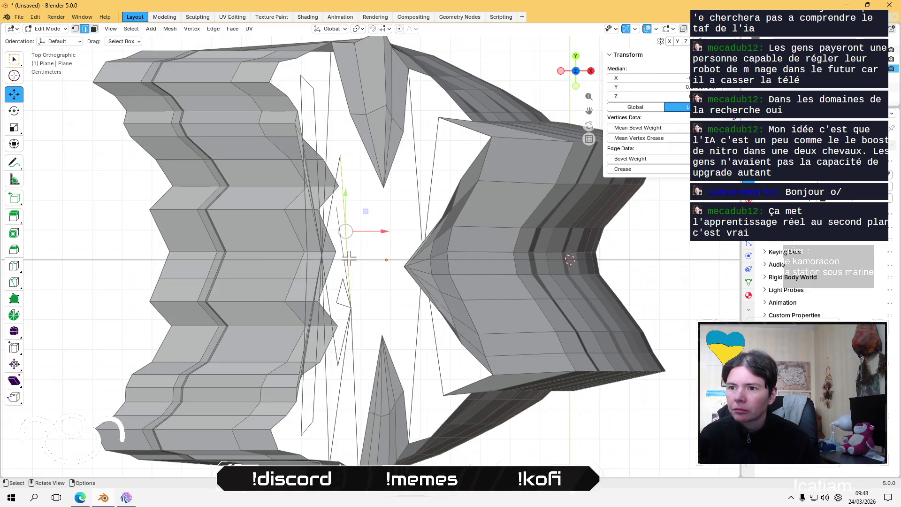
key(x)
click(346, 255)
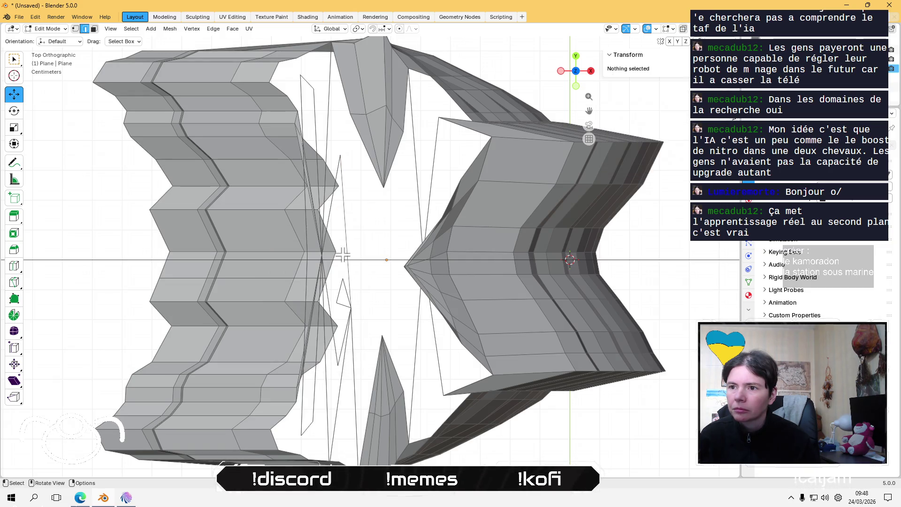
- Repeatedly try X-deleting the selected gap edges and undo each result
key(ctrl+z)
key(x)
click(348, 244)
key(ctrl+z)
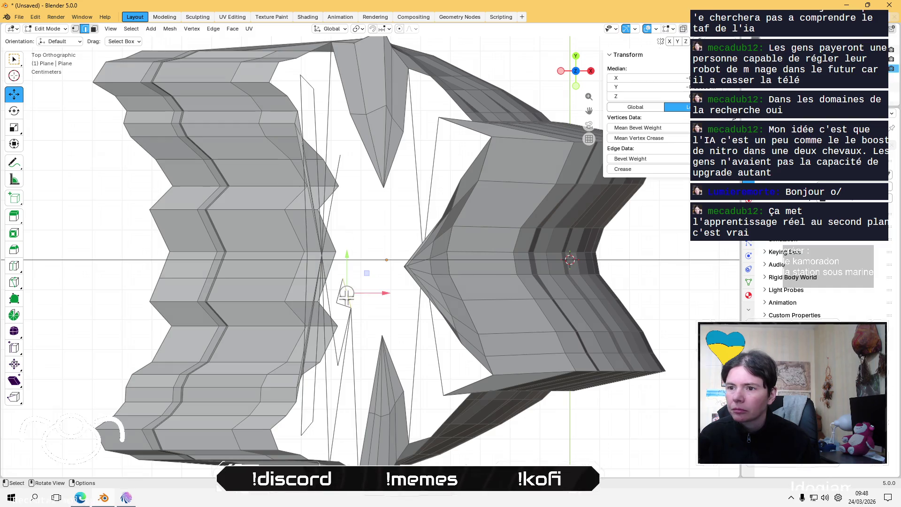
key(x)
click(348, 299)
key(ctrl+z)
key(x)
click(347, 298)
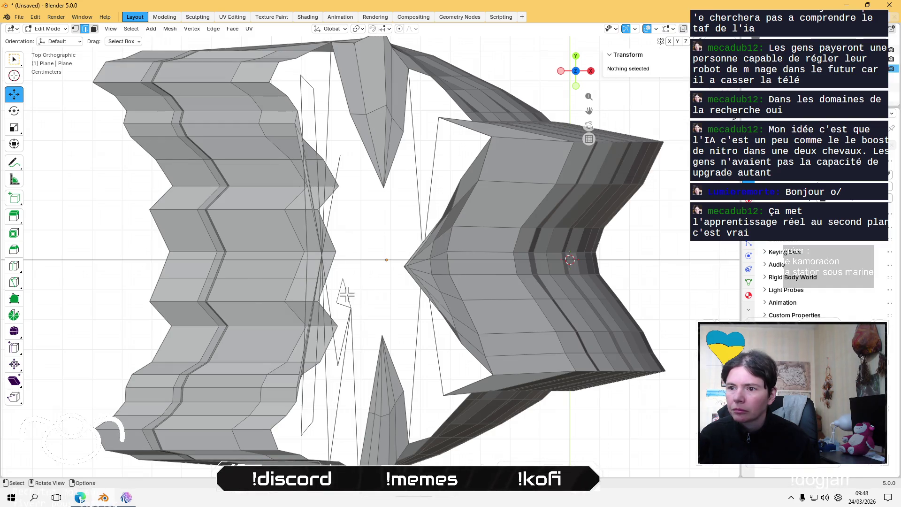
key(ctrl+z)
key(ctrl+z)
- Step down the lower gap opening and dismissing the edge context menu, then undo twice
right_click(341, 303)
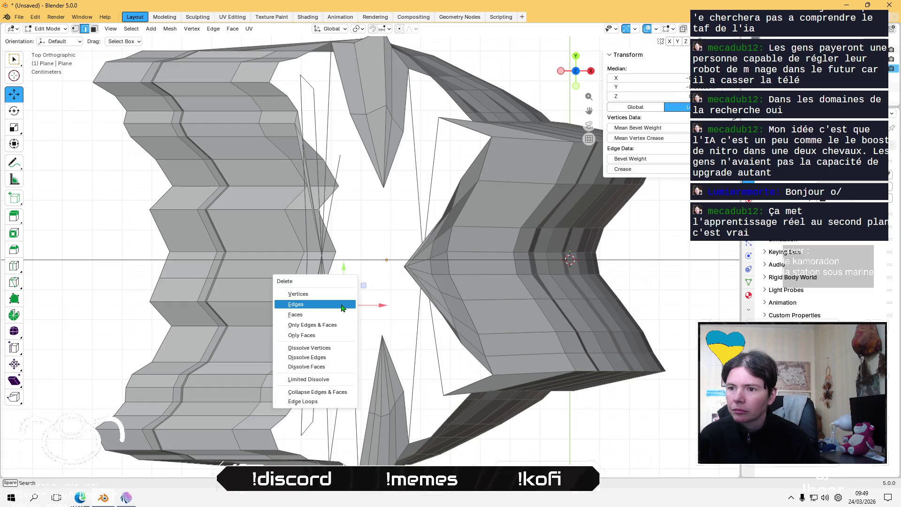
key(Escape)
right_click(342, 306)
key(Escape)
right_click(344, 308)
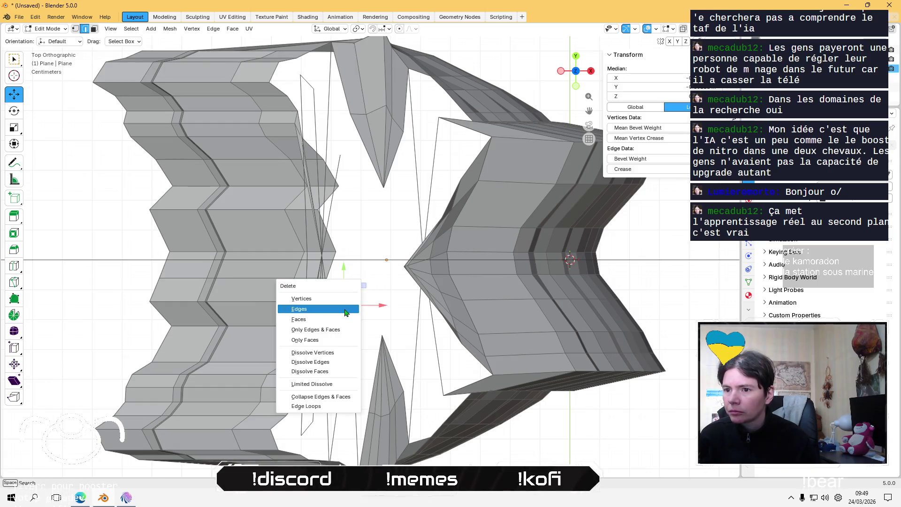
key(Escape)
right_click(348, 325)
key(Escape)
right_click(349, 330)
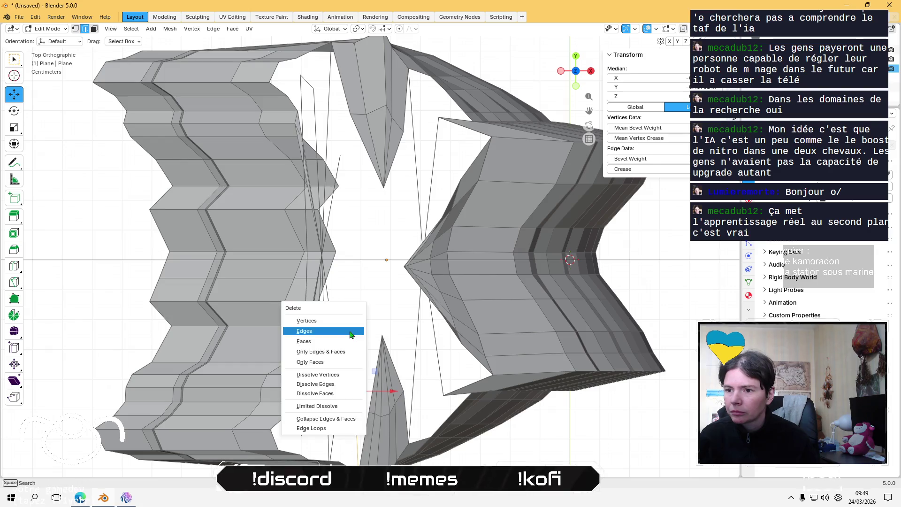
key(Escape)
right_click(347, 332)
key(Escape)
key(ctrl+z)
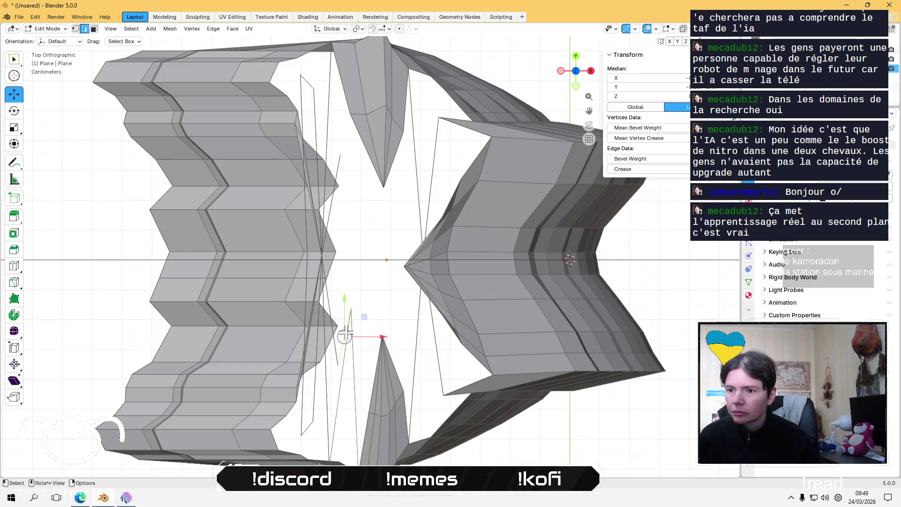
key(ctrl+z)
- Delete the stray vertical edge and a stray vertex at the bottom of the gap via the context menu
click(348, 333)
right_click(348, 333)
key(Escape)
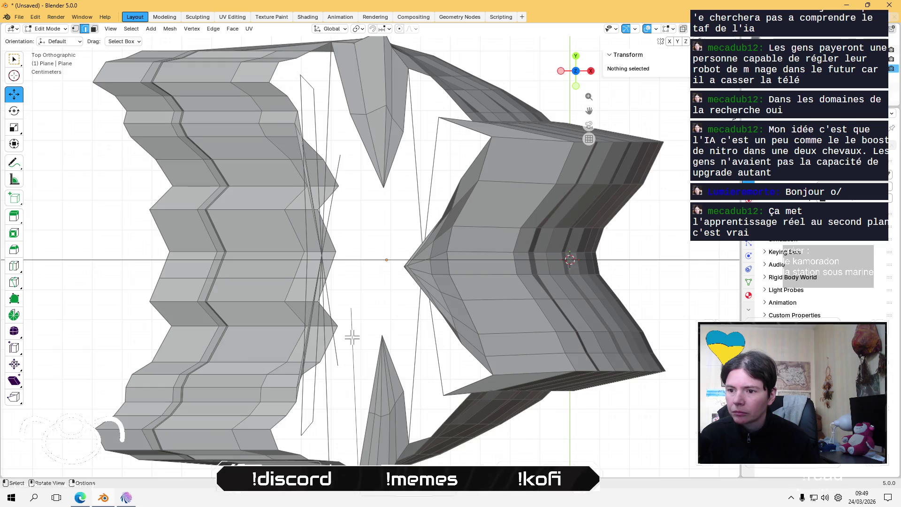
click(351, 341)
right_click(352, 342)
click(352, 341)
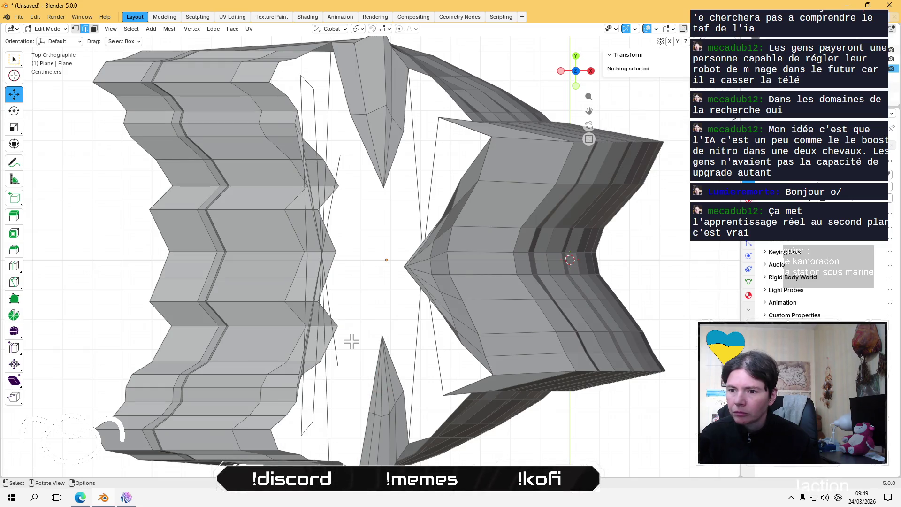
click(339, 356)
right_click(340, 357)
click(342, 357)
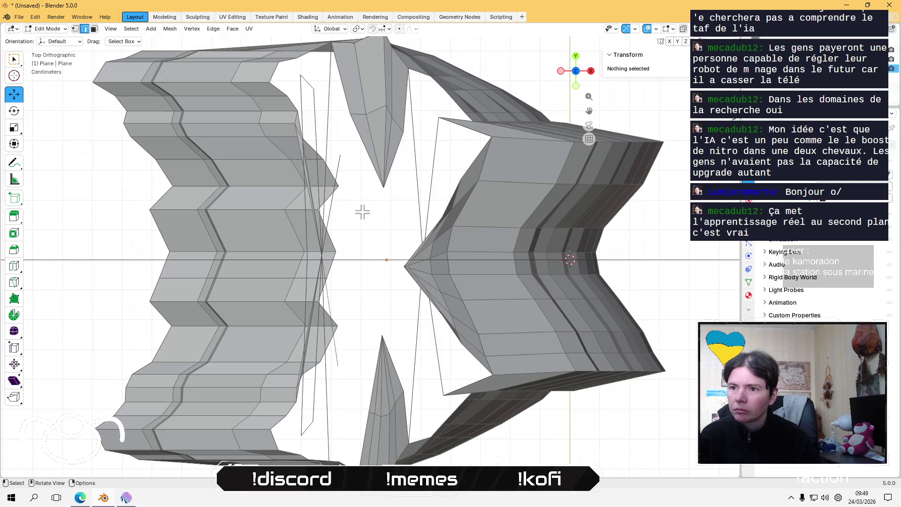
- Delete the stray vertices and thin edge near the top of the gap via the context menu
click(345, 163)
right_click(343, 162)
click(340, 162)
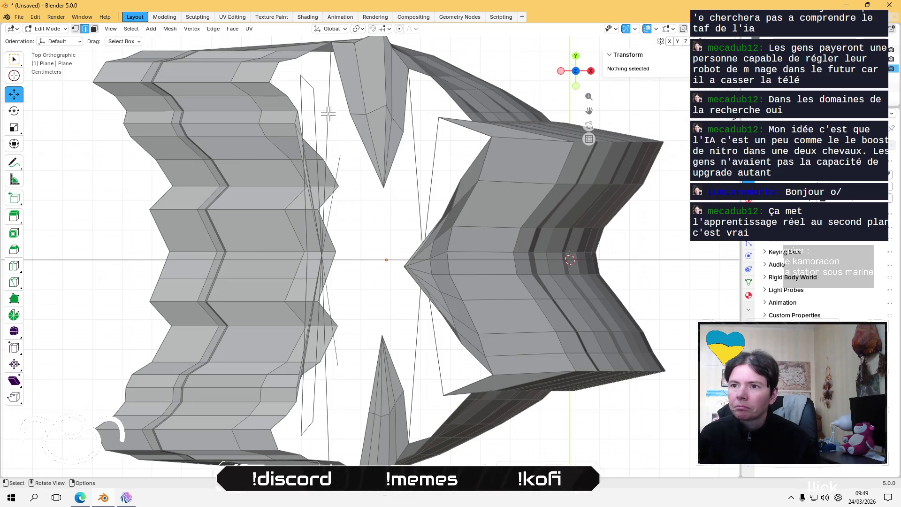
click(308, 81)
right_click(307, 80)
click(308, 83)
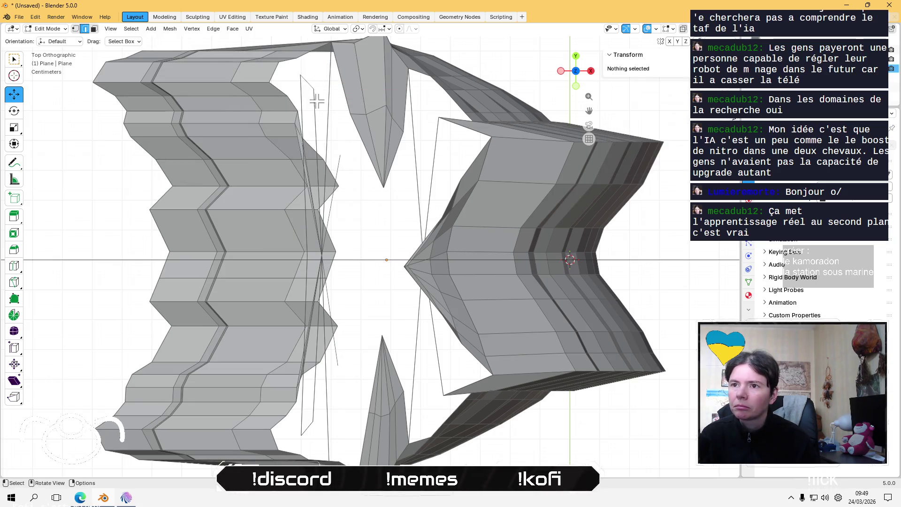
click(315, 105)
right_click(315, 104)
click(315, 106)
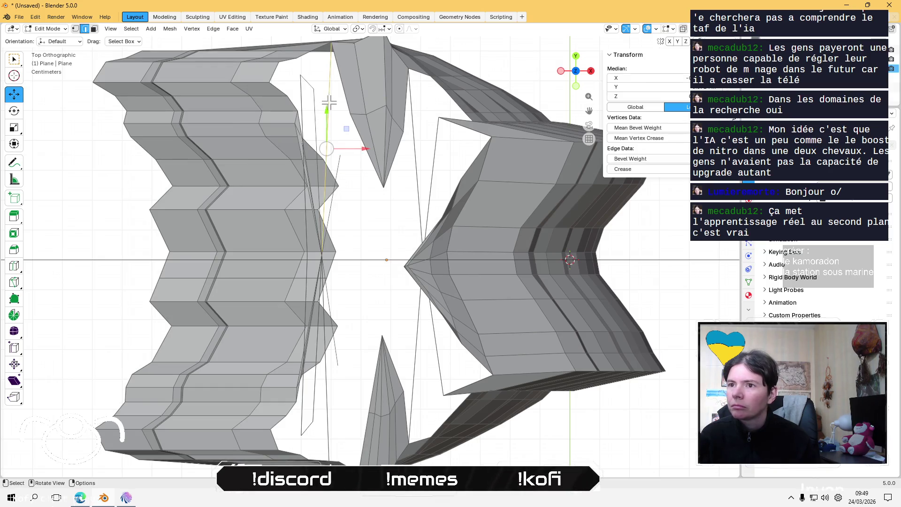
right_click(331, 102)
click(331, 105)
click(341, 161)
right_click(341, 162)
click(339, 163)
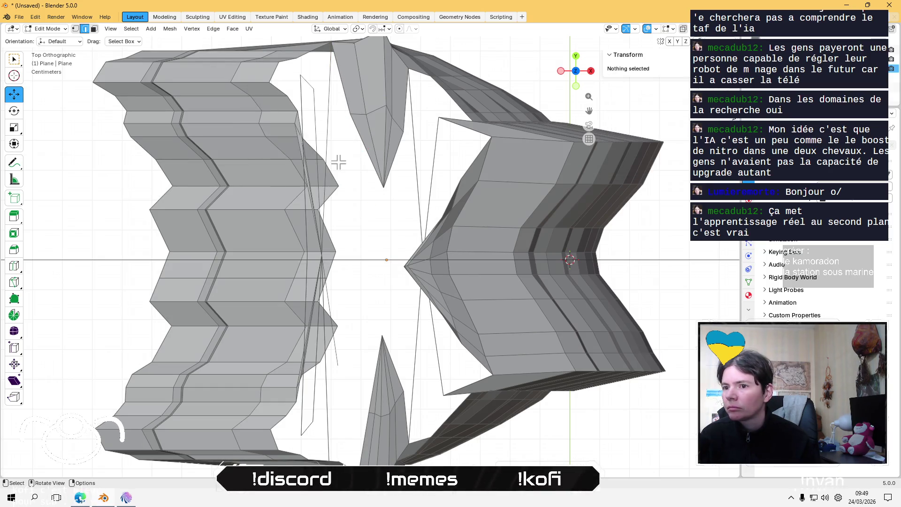
- Delete three stray vertices with their attached edges in the middle of the gap
click(323, 306)
right_click(322, 305)
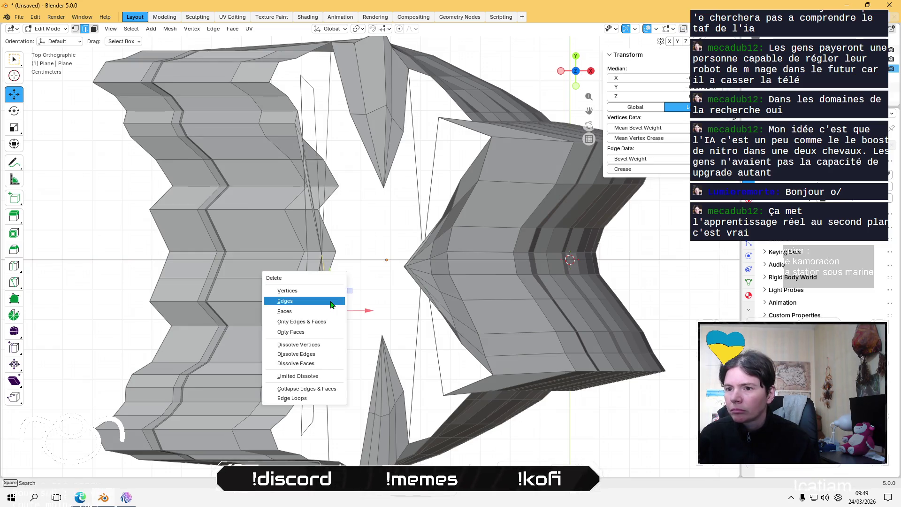
click(322, 306)
click(324, 303)
right_click(323, 304)
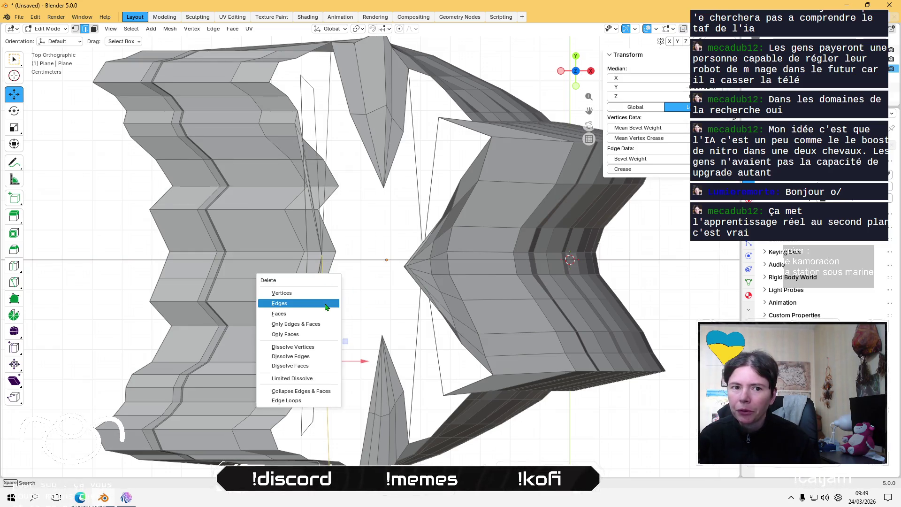
click(327, 303)
click(328, 299)
right_click(328, 298)
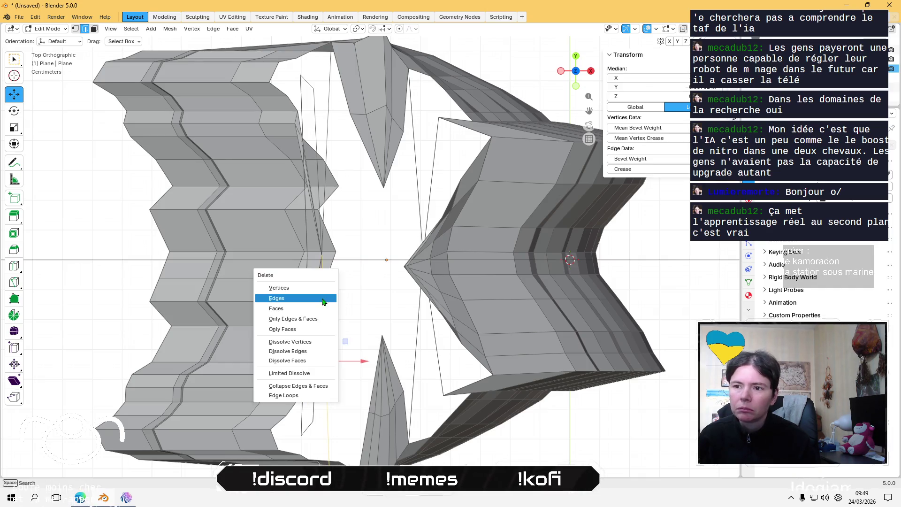
click(329, 297)
- Delete the two stray vertical edges and the lower stray edge beside the left zigzag wall
click(321, 378)
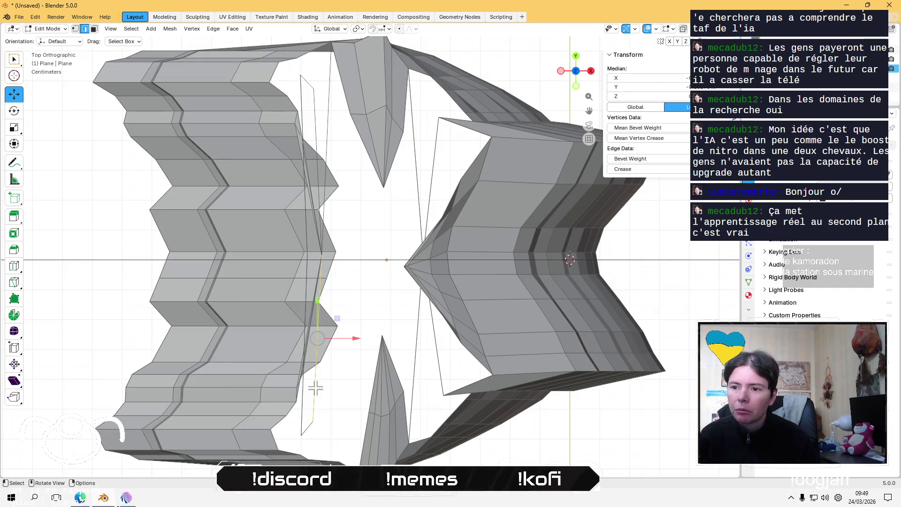
right_click(315, 387)
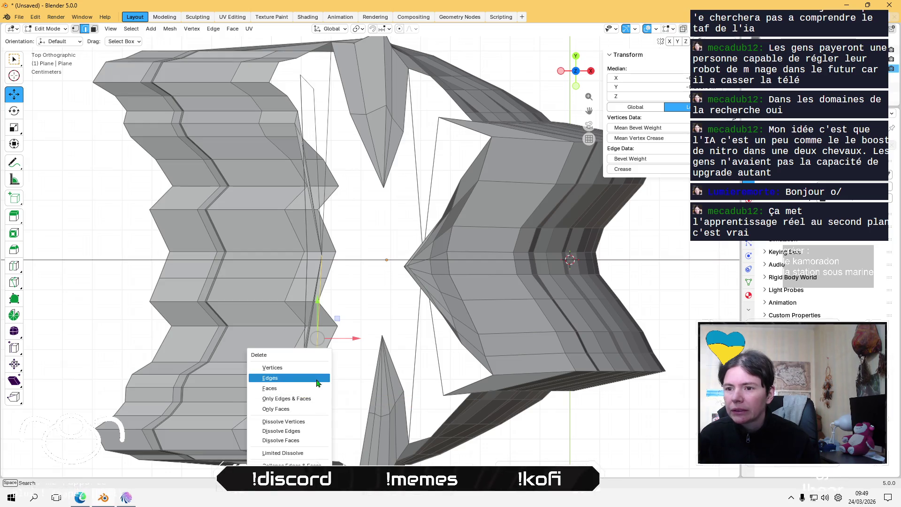
click(316, 376)
click(317, 391)
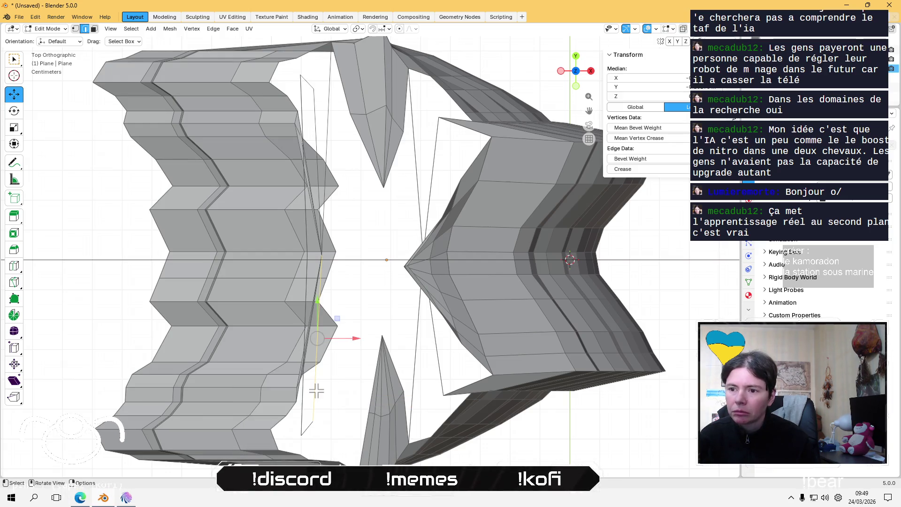
right_click(316, 390)
click(317, 378)
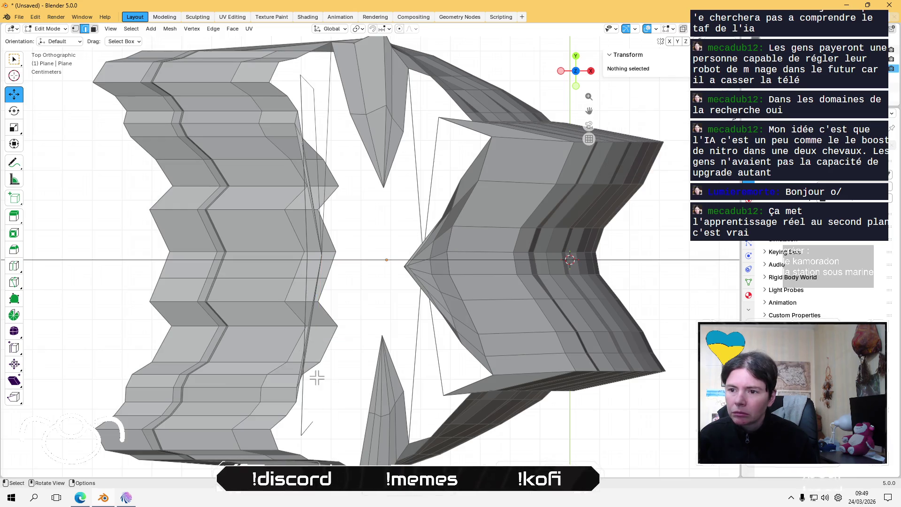
click(301, 419)
right_click(303, 413)
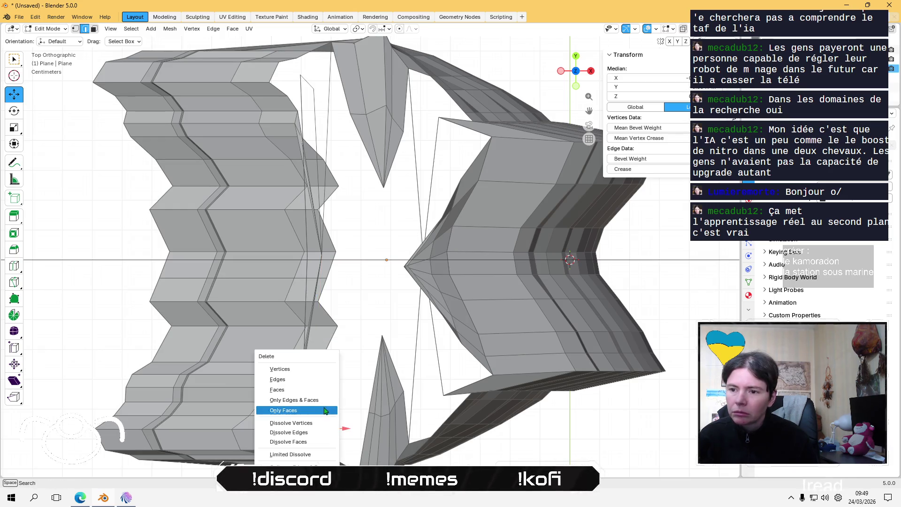
click(322, 379)
- Dissolve and remove the leftover edges at the bottom of the gap
click(307, 425)
right_click(307, 427)
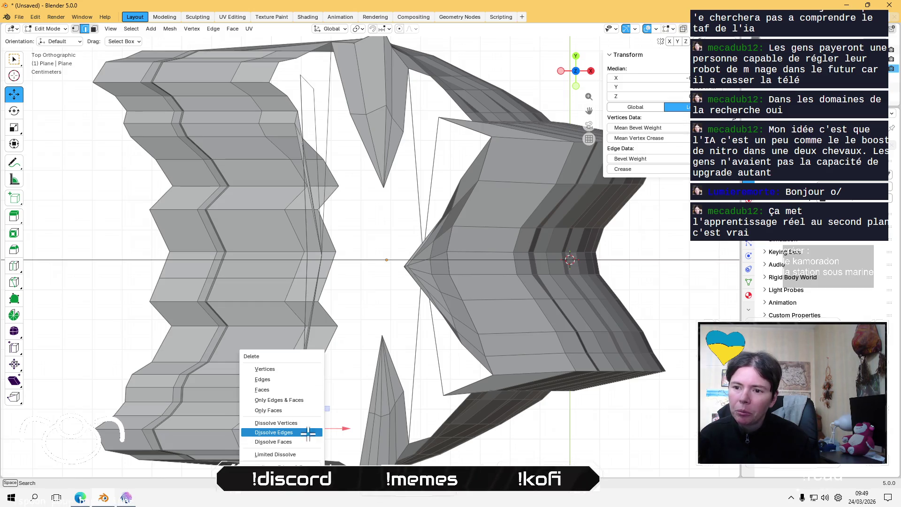
click(310, 427)
right_click(311, 416)
click(311, 369)
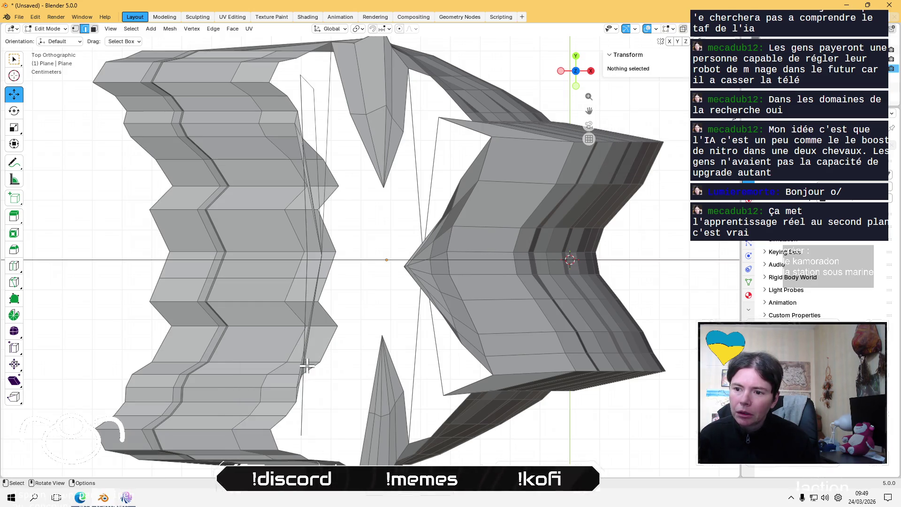
click(301, 412)
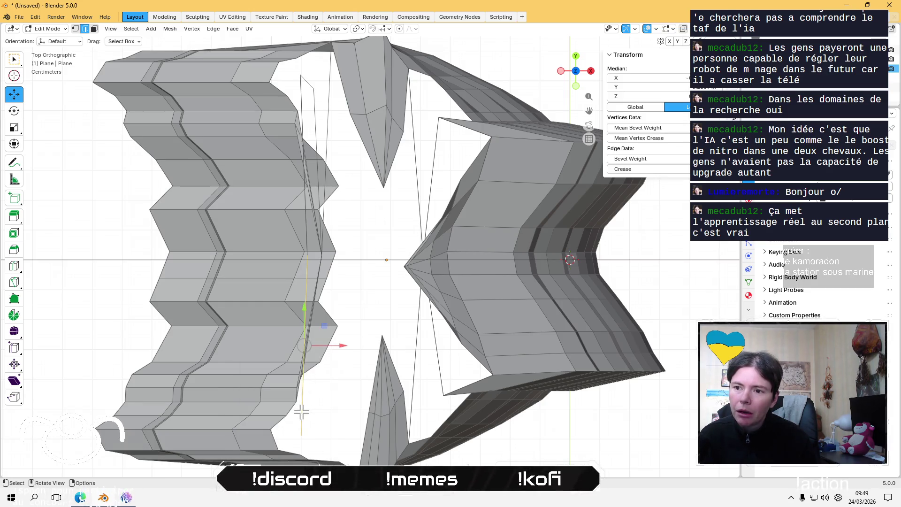
- X-delete the run of stray edges near the top of the gap one after another
click(332, 112)
key(x)
key(Escape)
key(x)
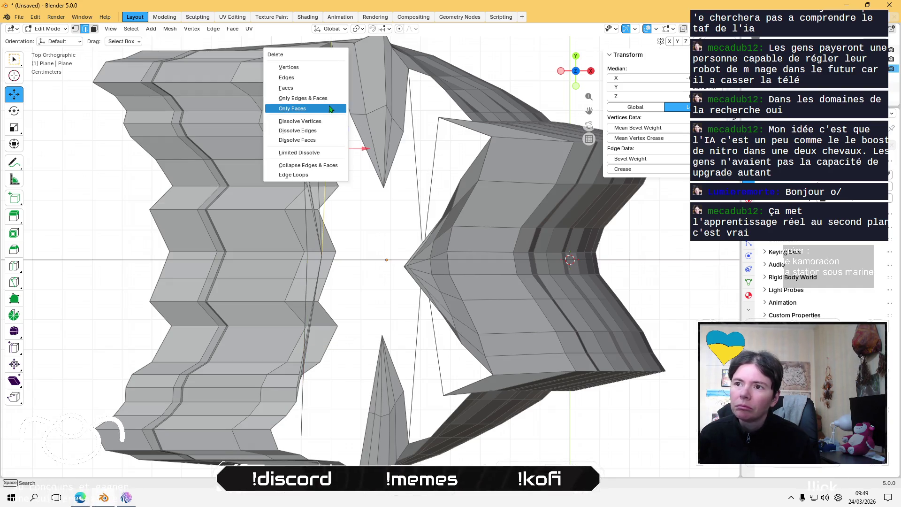
click(322, 82)
click(311, 102)
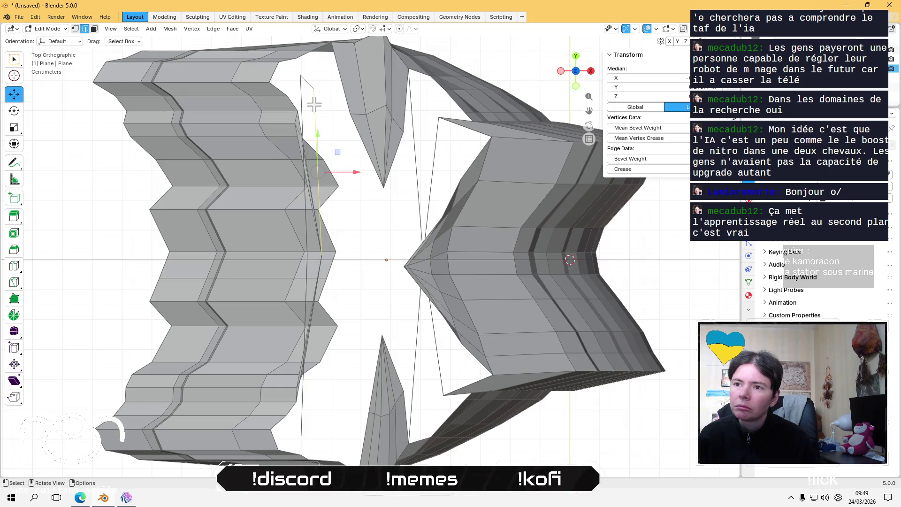
key(x)
click(311, 101)
key(x)
click(313, 86)
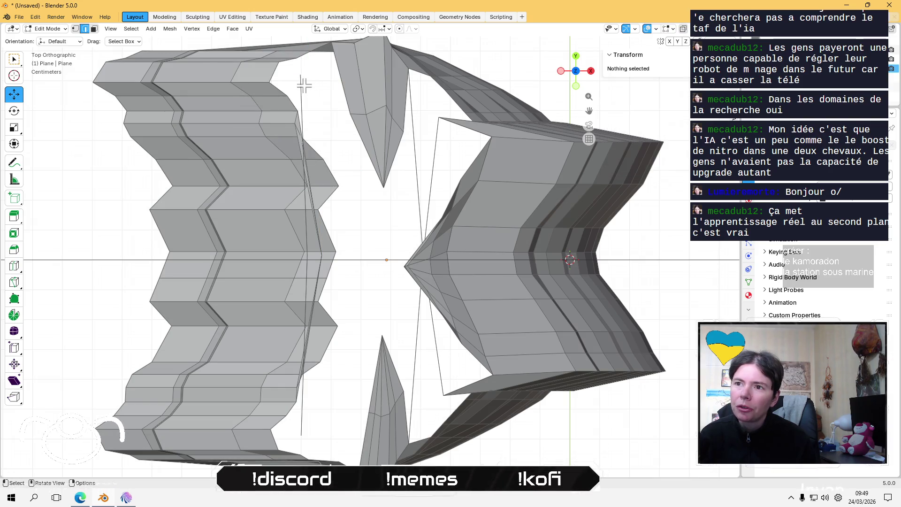
key(x)
click(301, 86)
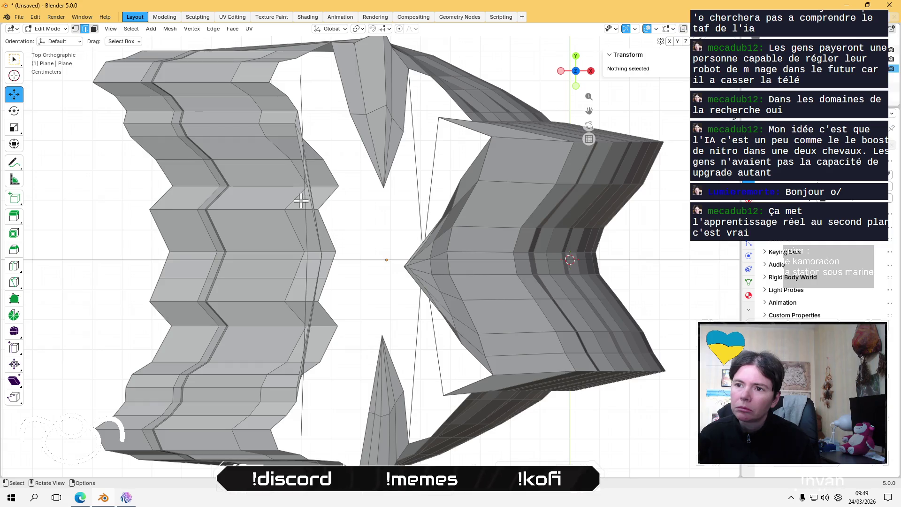
- X-delete the remaining stray edges mid-gap, including the diagonal one
click(303, 201)
key(x)
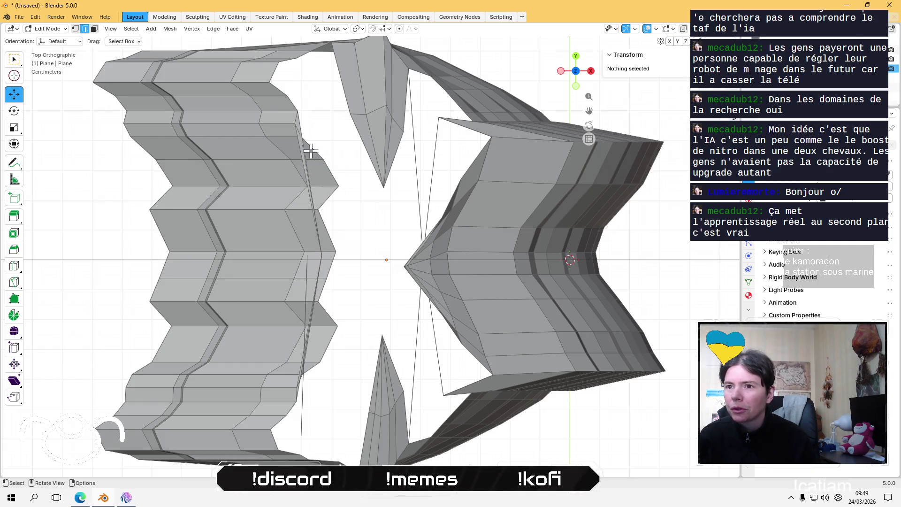
click(300, 127)
key(x)
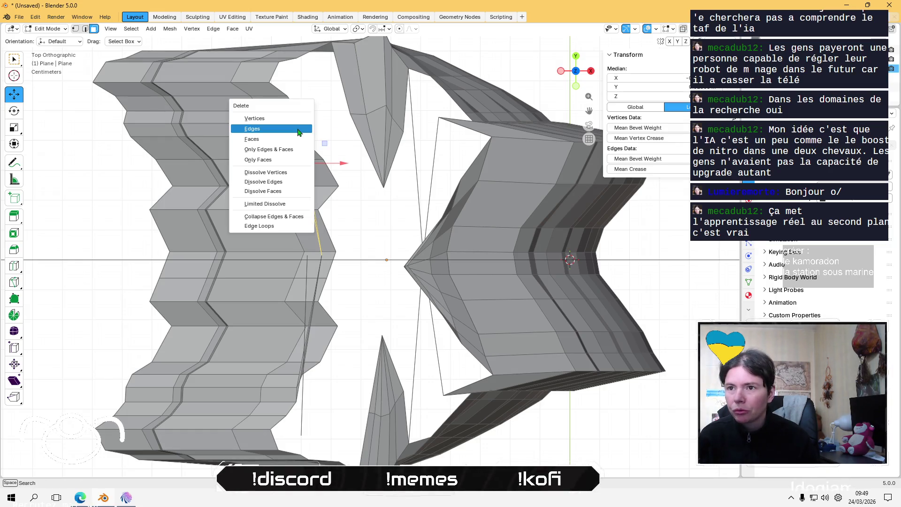
click(299, 130)
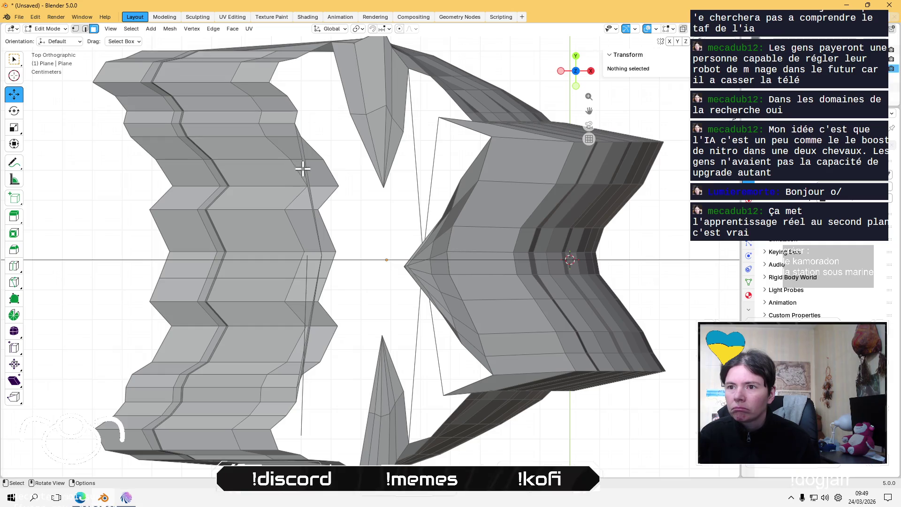
click(302, 169)
key(x)
click(304, 165)
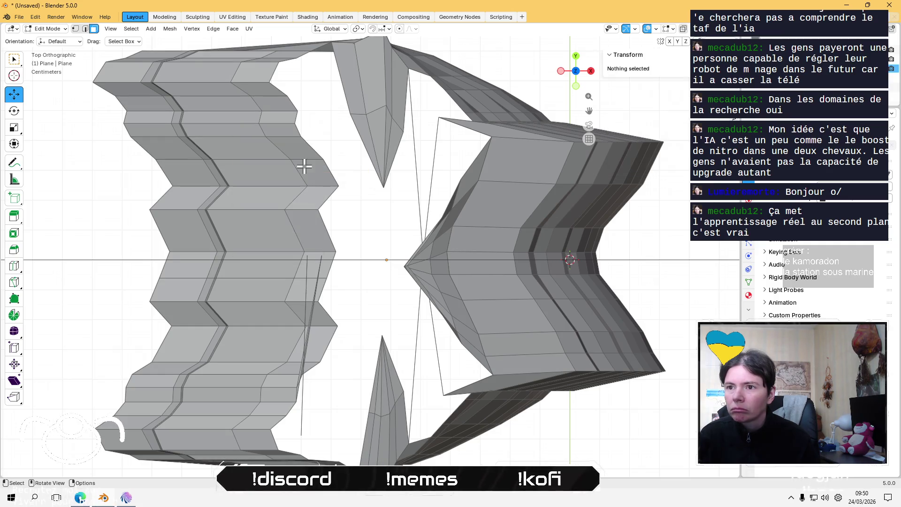
- Delete the lower stray face in the gap and start on the next stray element
click(320, 262)
click(309, 337)
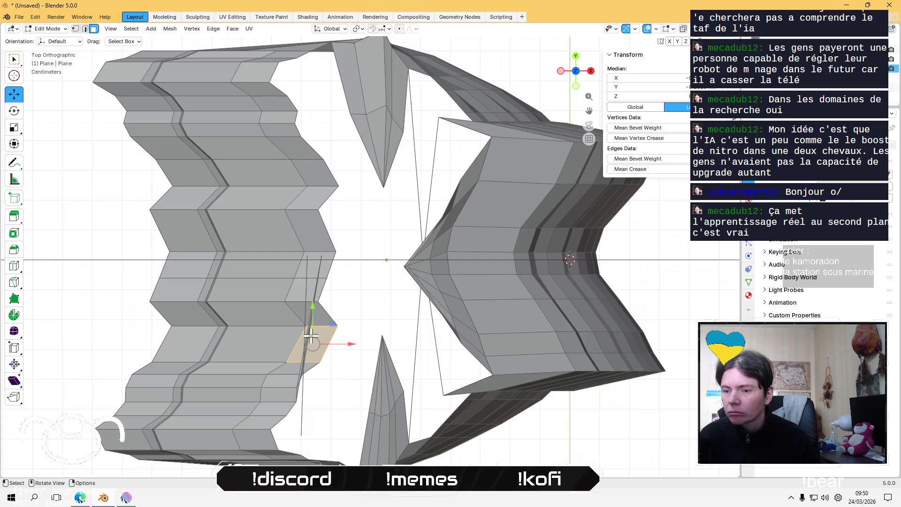
key(x)
click(305, 344)
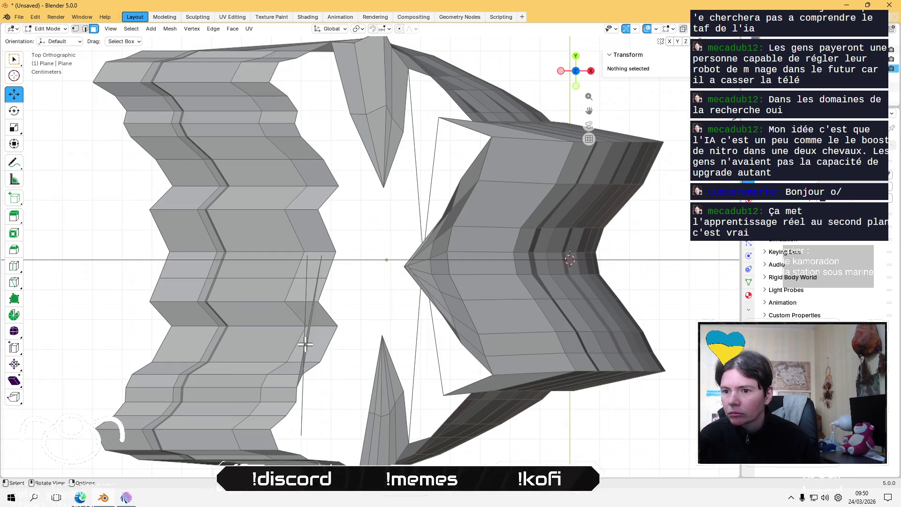
click(305, 345)
key(x)
shift+middle_drag(426, 331, 336, 338)
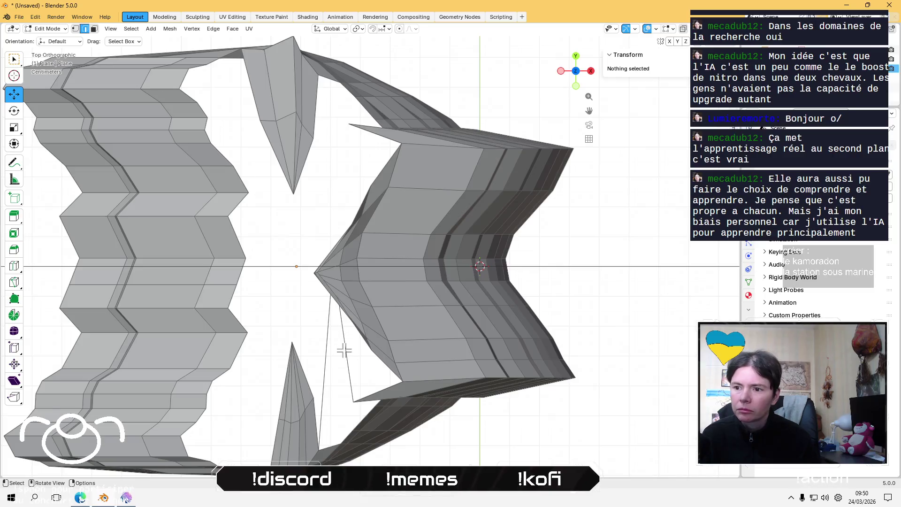
click(344, 351)
key(x)
click(344, 352)
key(x)
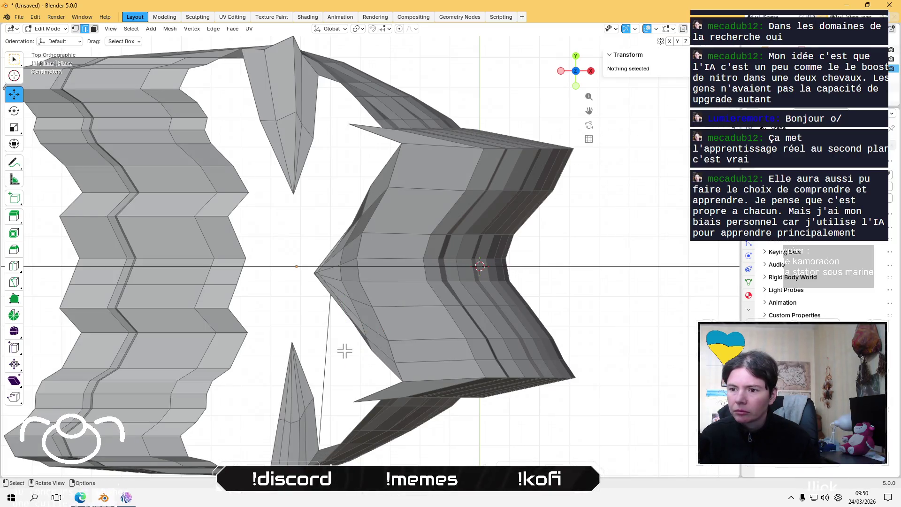
click(326, 341)
key(x)
click(325, 343)
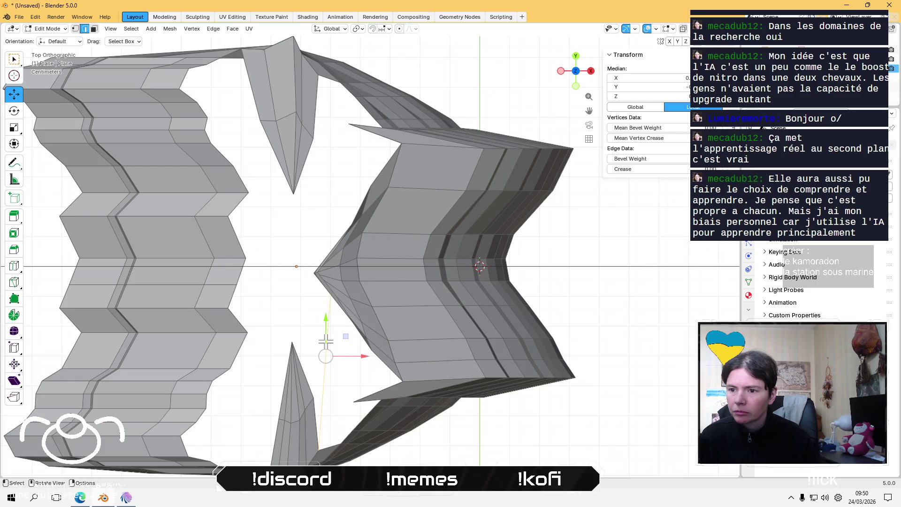
key(x)
click(326, 343)
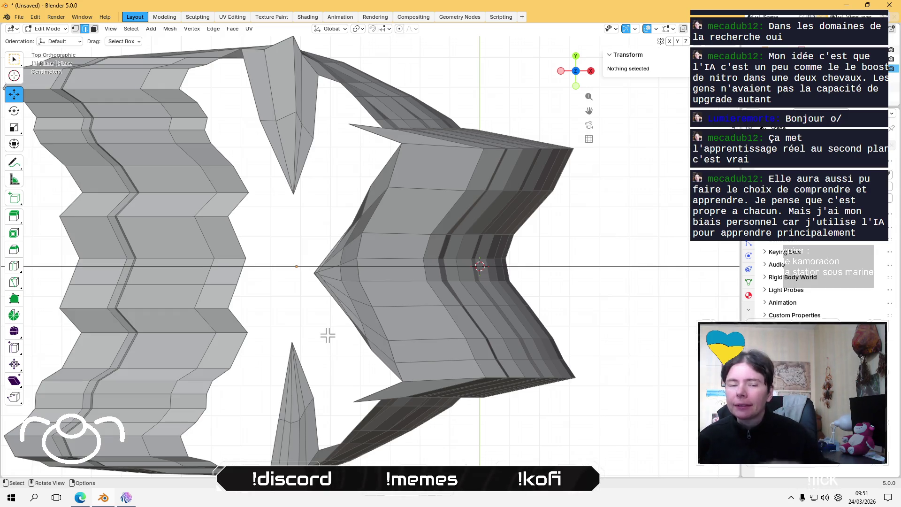
- Clear the selection with Alt+A and pick the thin sliver face at the gap
click(362, 227)
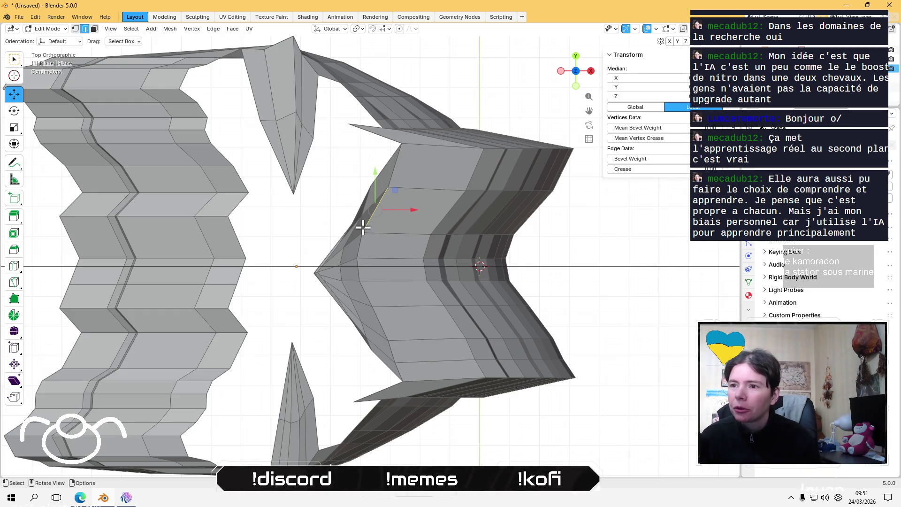
key(alt+a)
click(362, 225)
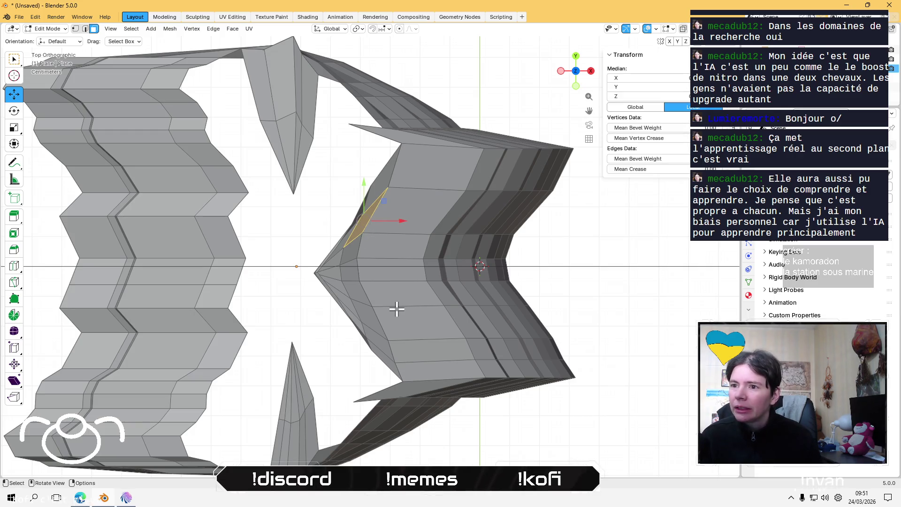
scroll(373, 319, down, 2)
scroll(364, 274, up, 3)
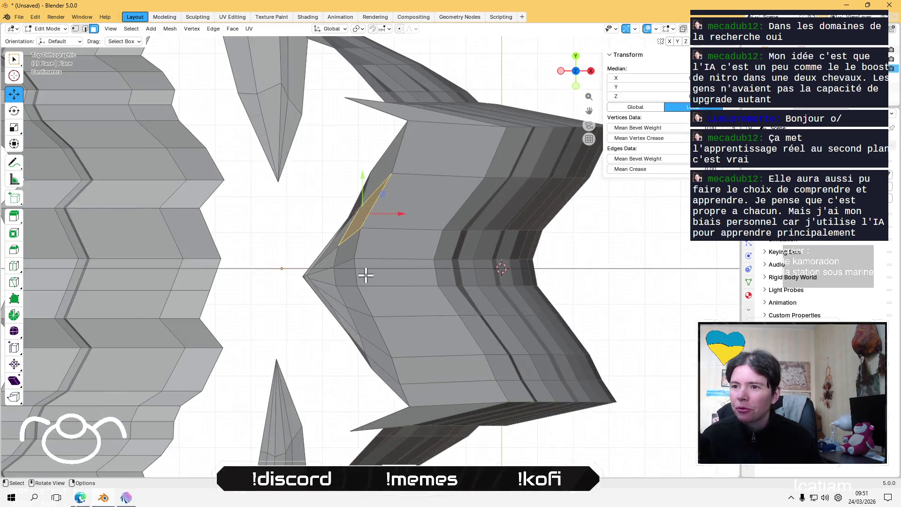
scroll(382, 255, up, 2)
scroll(422, 310, up, 1)
scroll(441, 338, down, 2)
scroll(440, 336, up, 2)
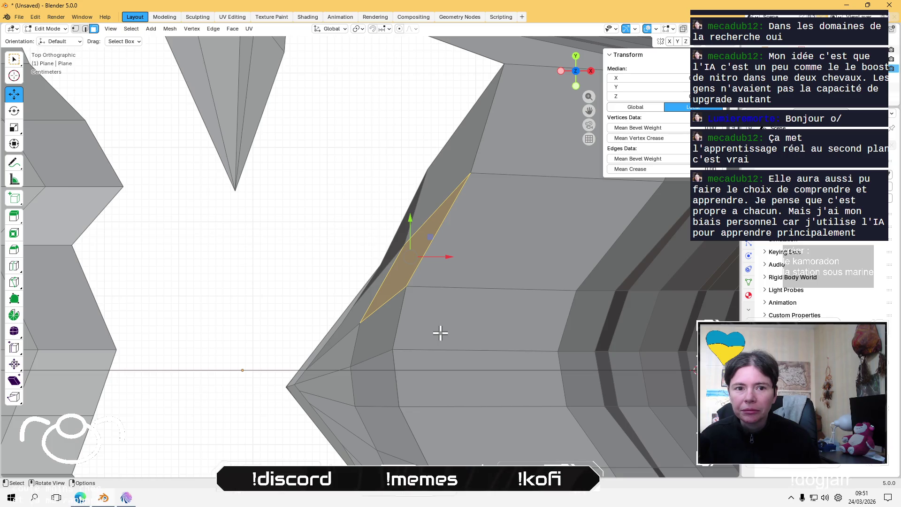
scroll(440, 332, down, 2)
scroll(440, 332, up, 1)
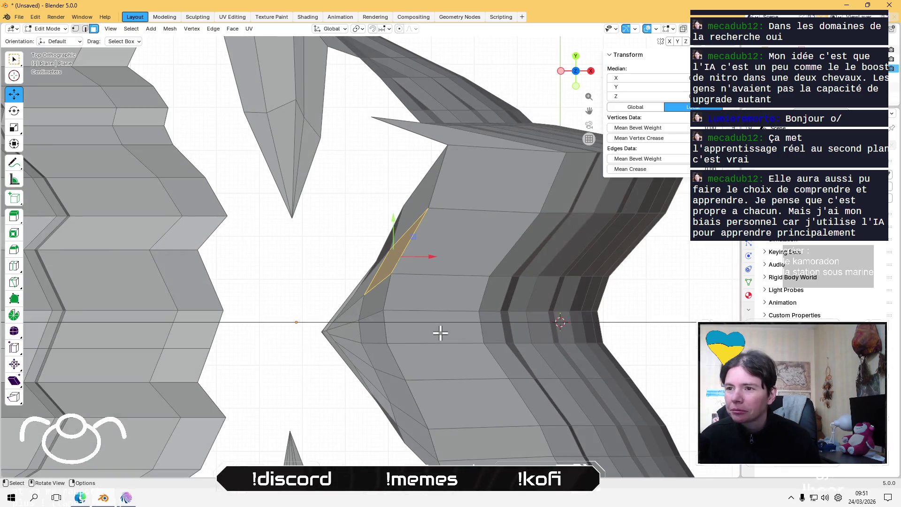
- Orbit into User Perspective around the sliver and select the face beside the gap
middle_drag(440, 332, 542, 275)
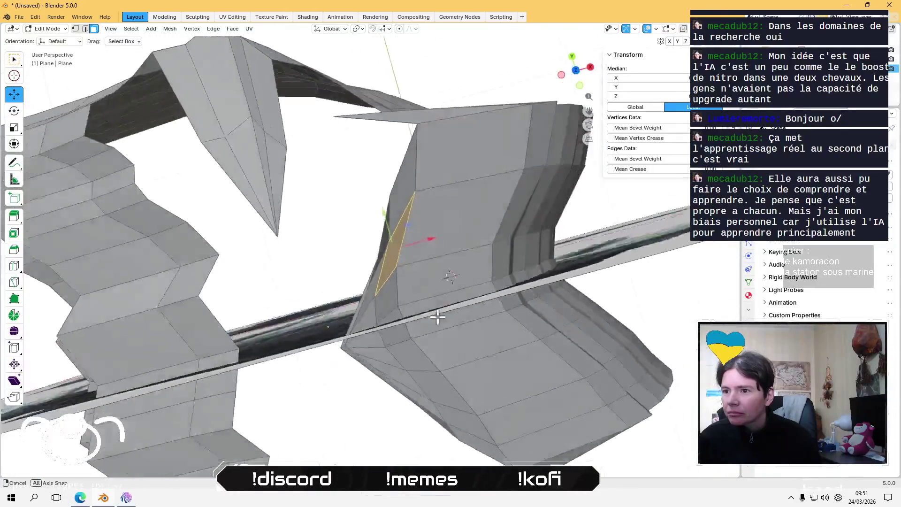
mouse_move(542, 275)
middle_down()
mouse_move(377, 269)
mouse_move(409, 237)
mouse_move(312, 321)
mouse_move(284, 296)
mouse_move(277, 263)
mouse_move(262, 254)
middle_up()
click(364, 283)
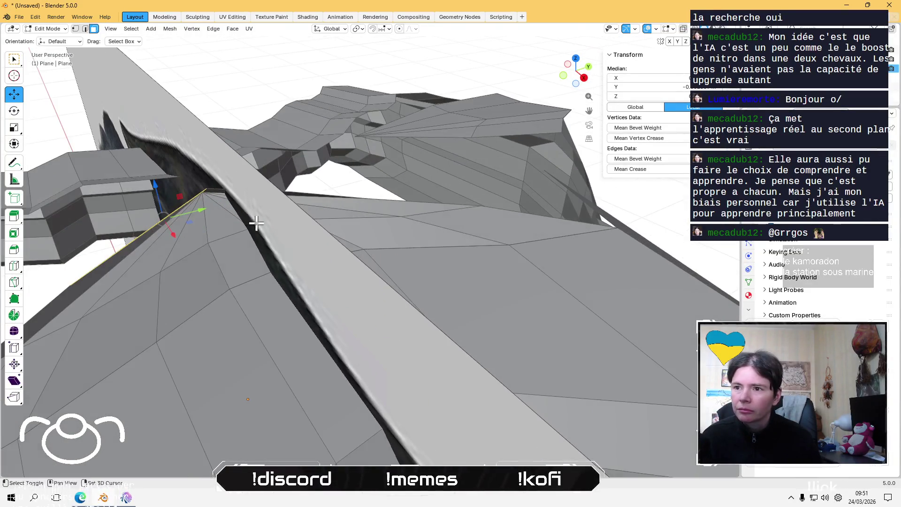
- Delete the long sliver face and the next stray triangle poking into the gap with X
mouse_move(262, 254)
middle_down()
mouse_move(308, 284)
mouse_move(295, 267)
middle_up()
click(294, 272)
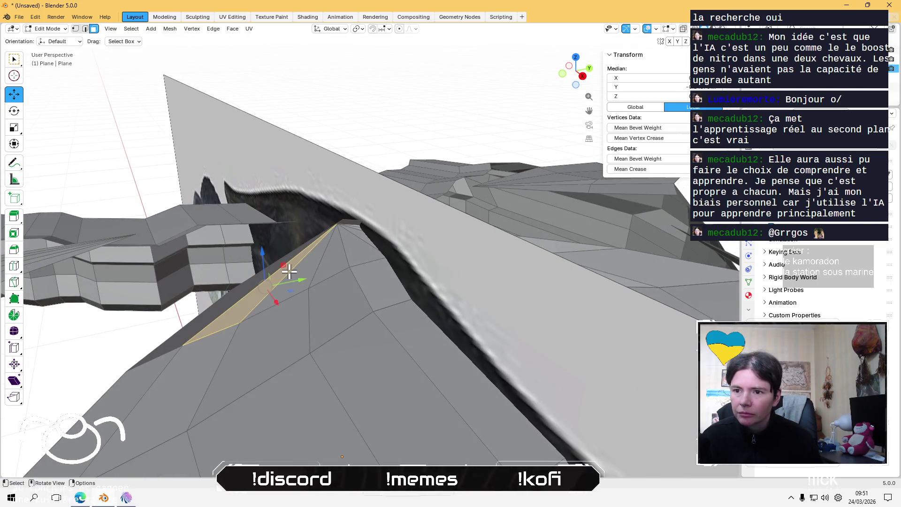
key(x)
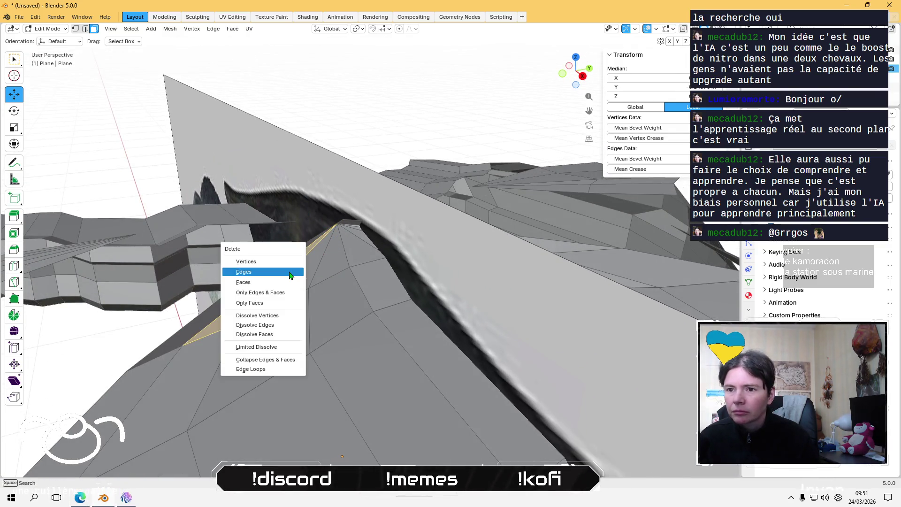
click(286, 282)
click(303, 274)
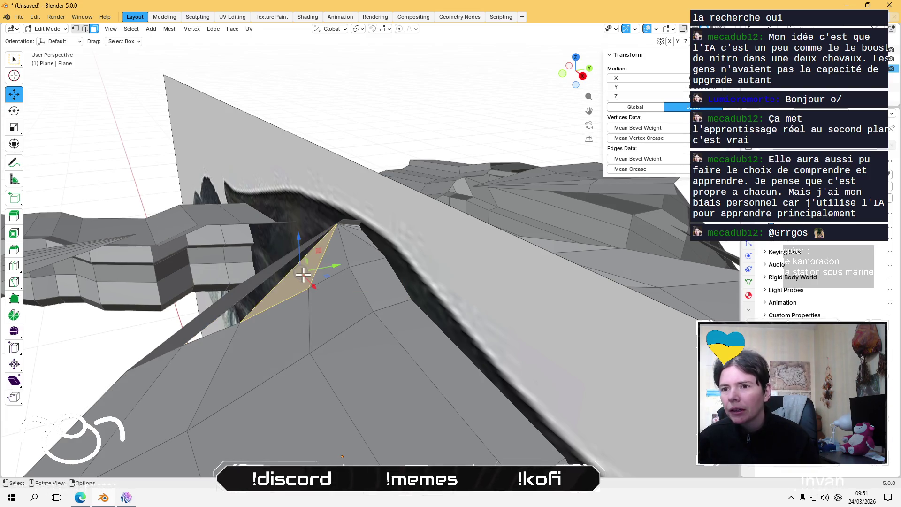
key(x)
click(303, 275)
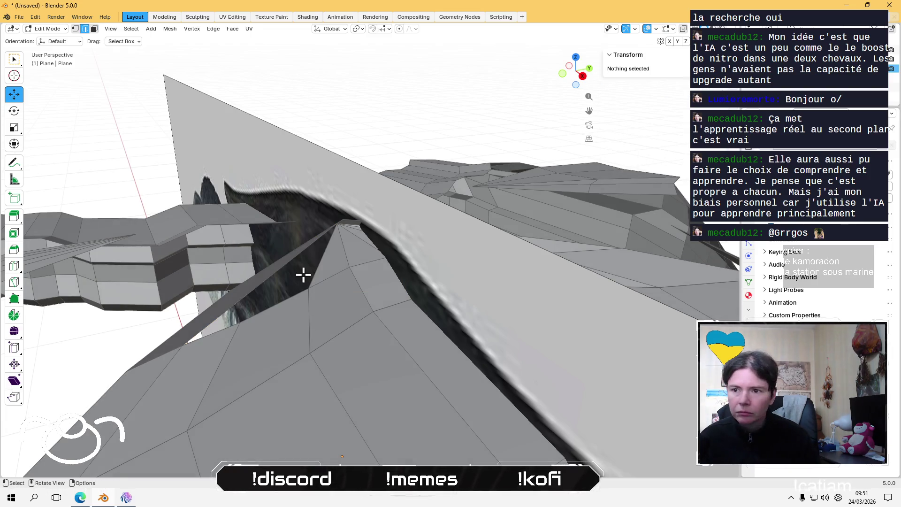
- In face select mode, delete the small remaining triangle face in the gap and check around it
middle_drag(303, 274, 331, 254)
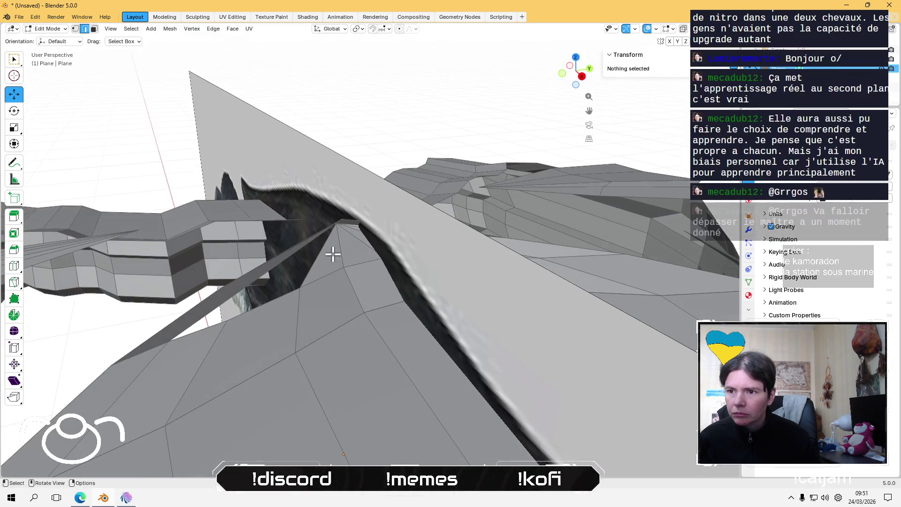
click(330, 255)
key(3)
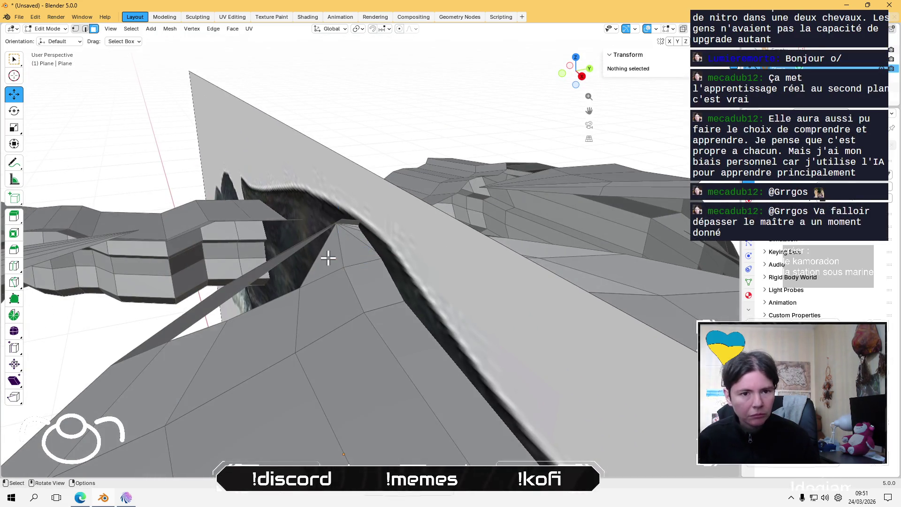
click(328, 258)
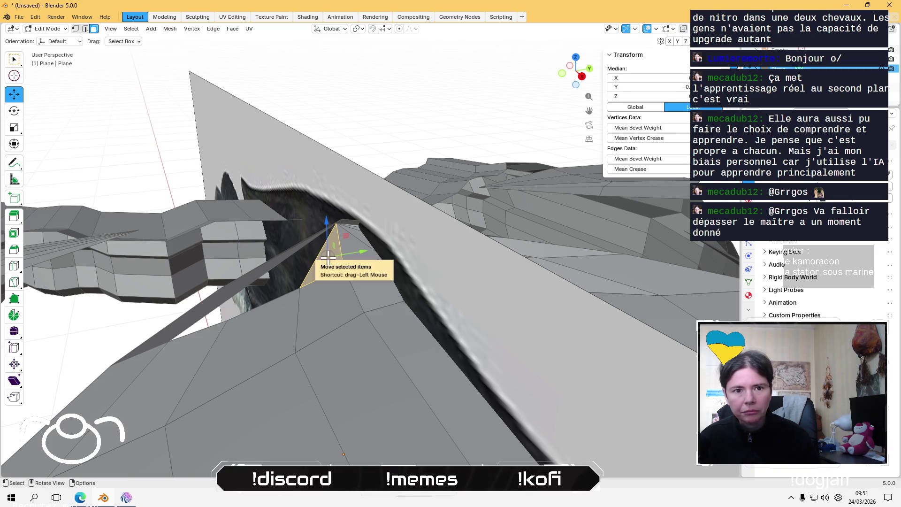
key(x)
click(328, 258)
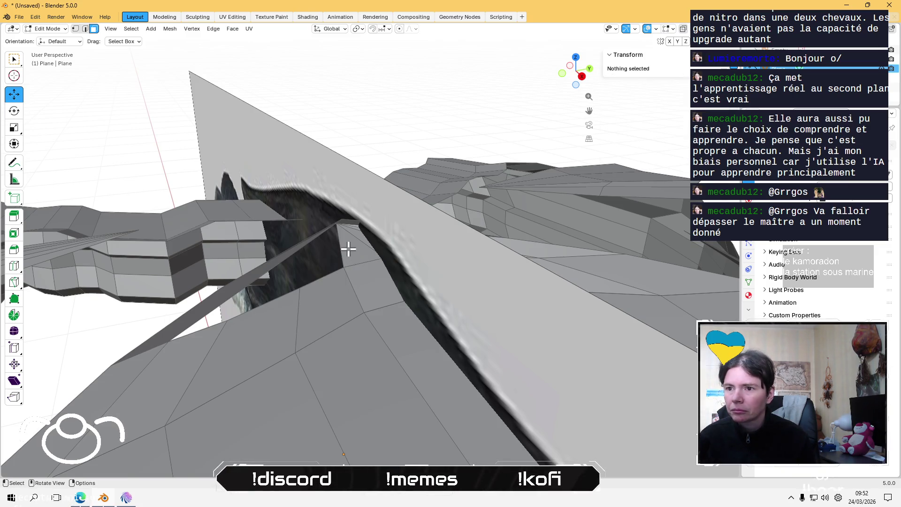
mouse_move(345, 246)
middle_down()
mouse_move(406, 244)
mouse_move(350, 246)
mouse_move(305, 277)
mouse_move(345, 265)
middle_up()
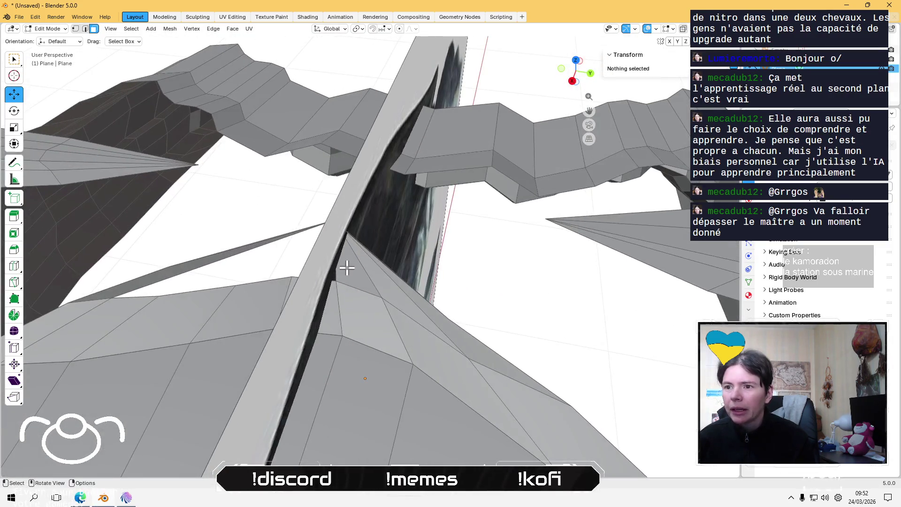
- Delete another stray triangle face in the gap with X > Faces, redoing it after an undo
click(348, 268)
right_click(348, 268)
key(Escape)
key(x)
click(370, 275)
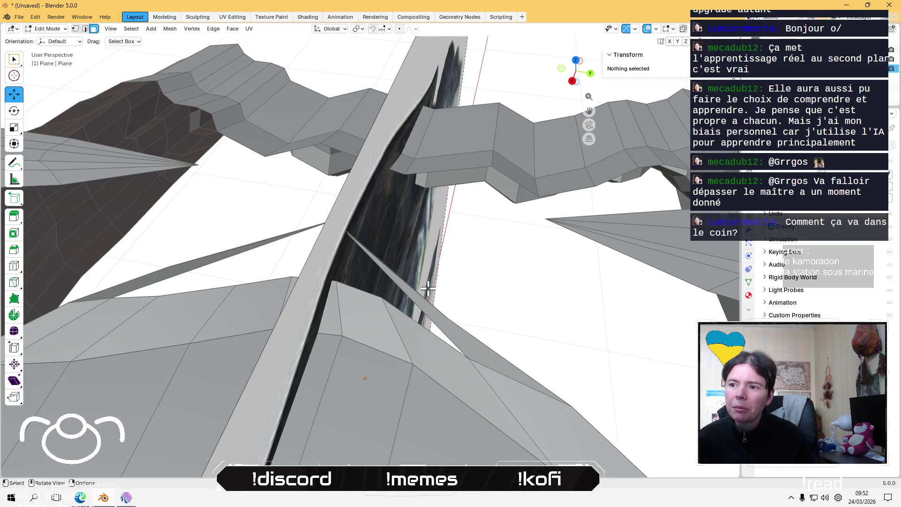
key(ctrl+z)
key(x)
click(433, 309)
mouse_move(433, 310)
middle_down()
mouse_move(338, 331)
mouse_move(267, 322)
mouse_move(272, 286)
mouse_move(289, 304)
mouse_move(426, 305)
mouse_move(344, 277)
mouse_move(330, 299)
middle_up()
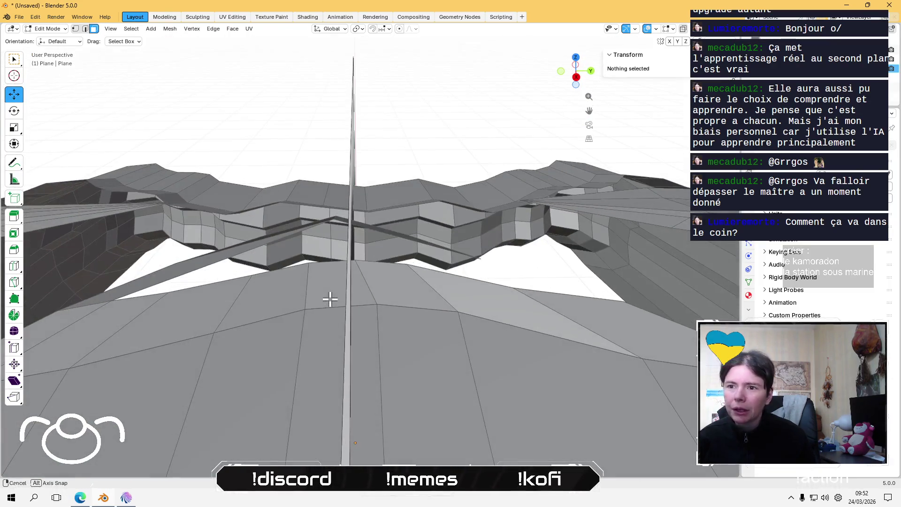
- Inspect a thin face in the gap and select two of its vertices for editing
click(186, 263)
mouse_move(185, 263)
middle_down()
mouse_move(266, 273)
mouse_move(276, 253)
mouse_move(225, 272)
mouse_move(416, 302)
mouse_move(357, 362)
mouse_move(354, 330)
mouse_move(327, 318)
mouse_move(342, 388)
mouse_move(297, 364)
mouse_move(305, 401)
mouse_move(329, 382)
mouse_move(339, 351)
mouse_move(361, 359)
mouse_move(402, 338)
mouse_move(378, 329)
middle_up()
right_click(225, 272)
click(224, 271)
click(328, 317)
shift+click(326, 341)
shift+click(377, 329)
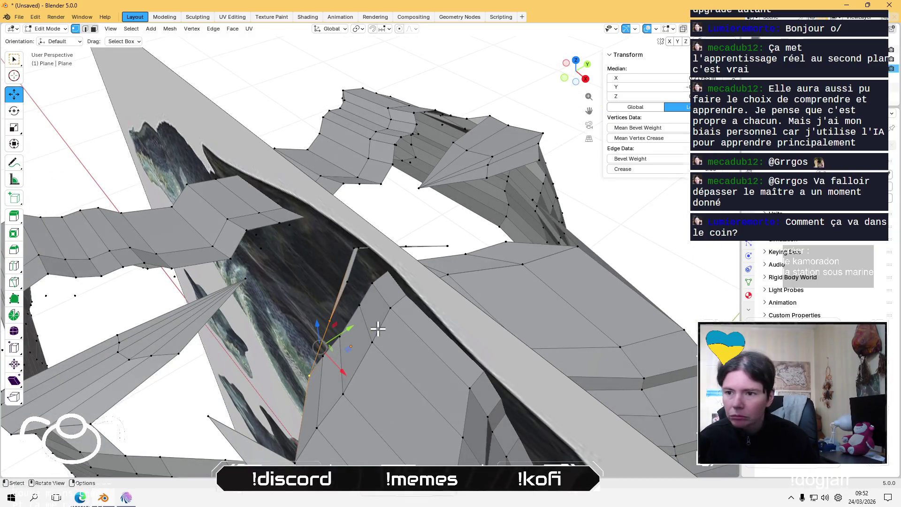
middle_drag(333, 321, 369, 301)
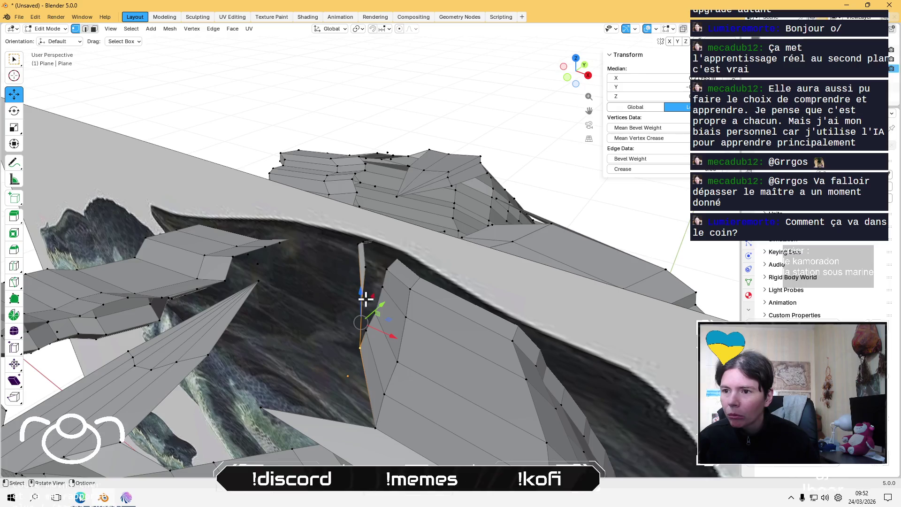
click(365, 298)
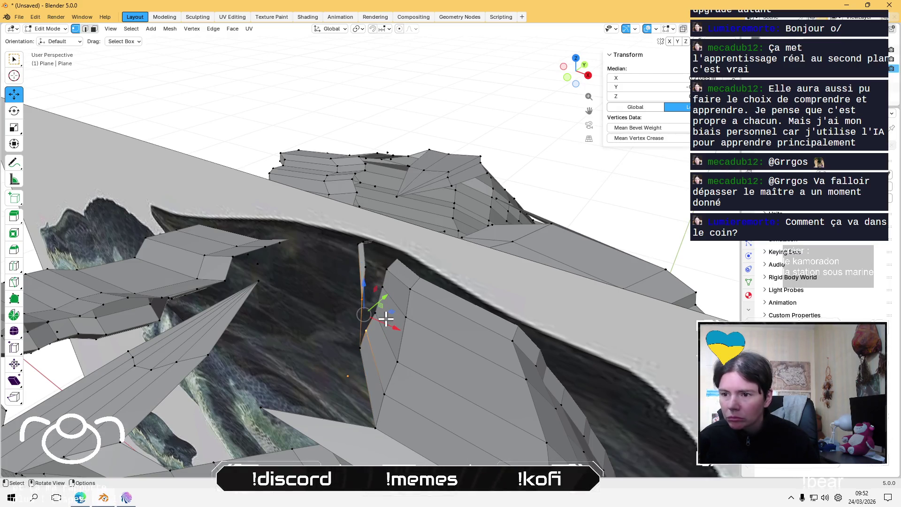
shift+click(368, 310)
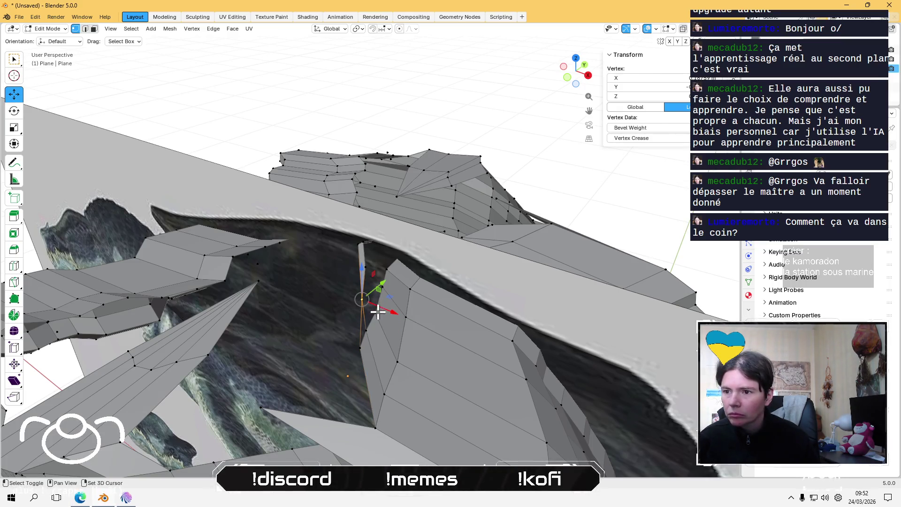
shift+click(377, 312)
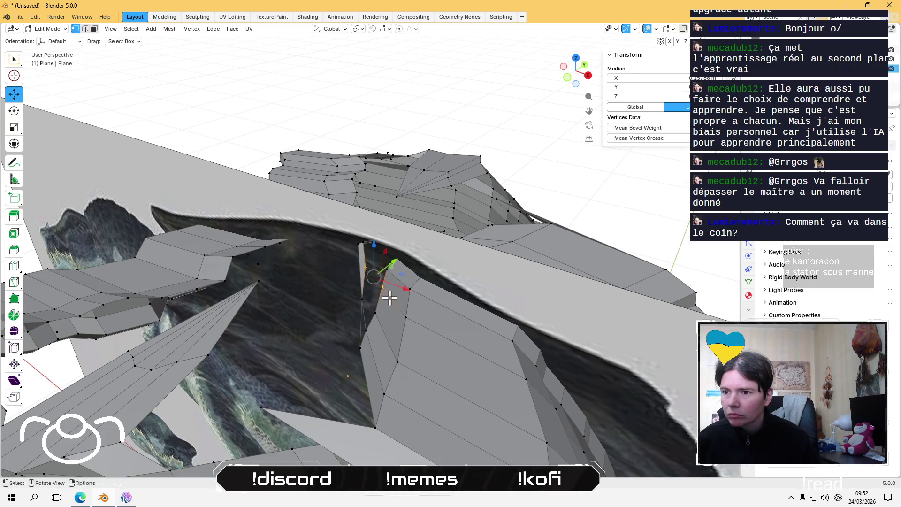
mouse_move(383, 293)
middle_down()
mouse_move(414, 276)
mouse_move(371, 303)
middle_up()
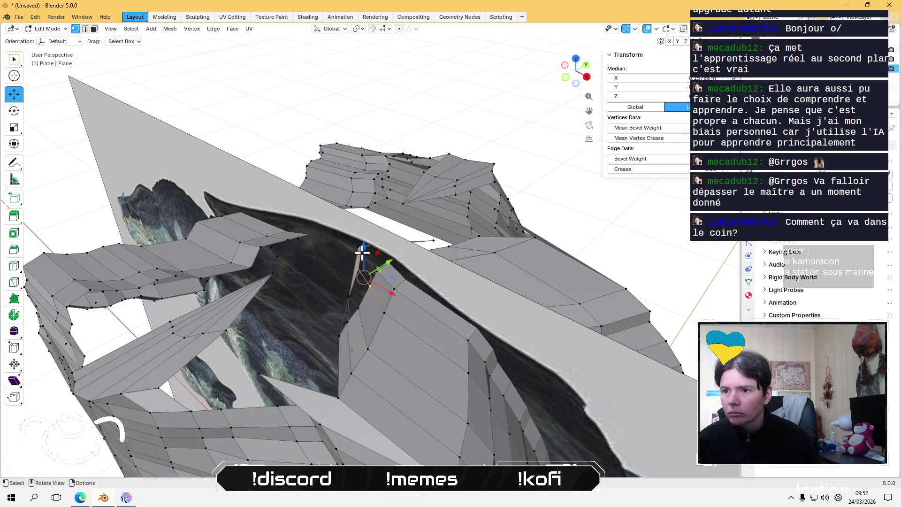
middle_drag(361, 251, 358, 255)
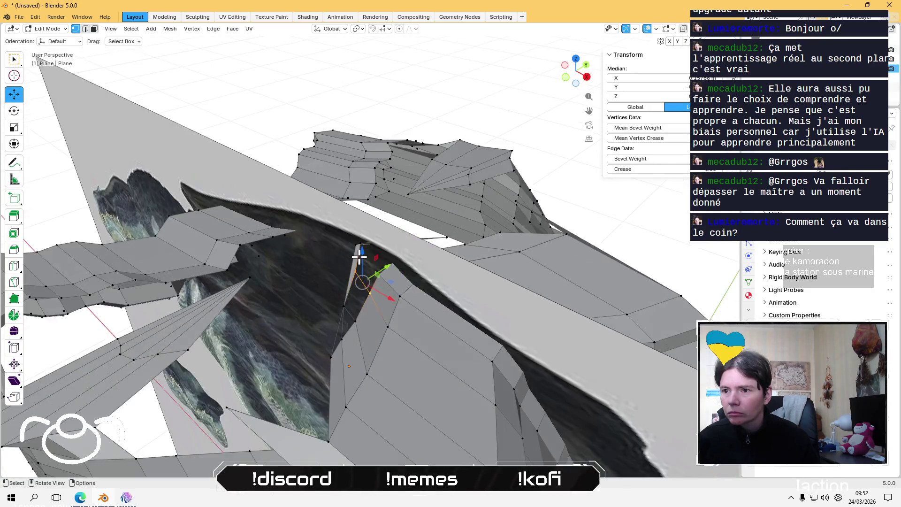
scroll(359, 255, up, 4)
click(339, 246)
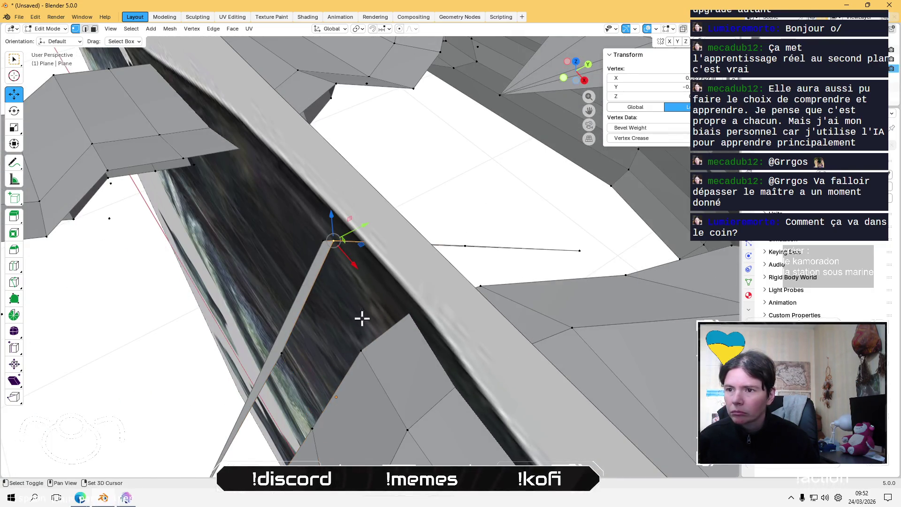
middle_drag(381, 363, 295, 309)
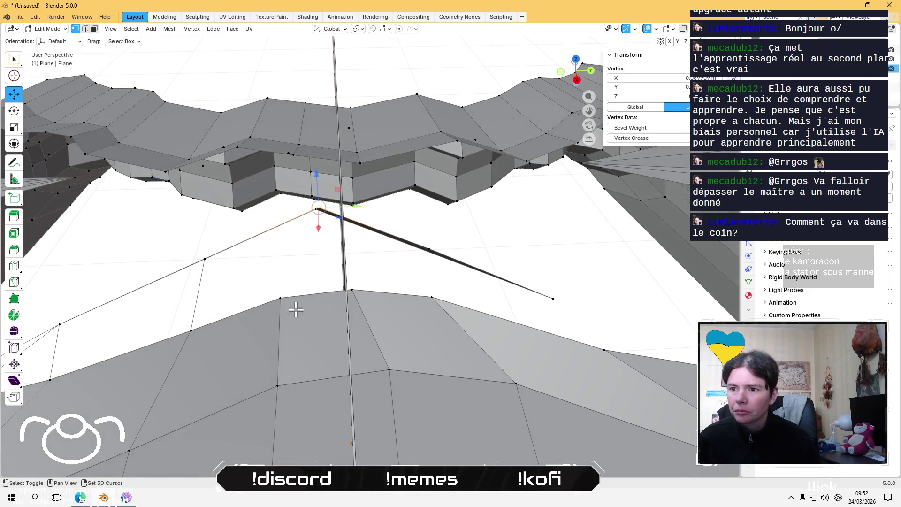
shift+click(285, 301)
shift+click(321, 215)
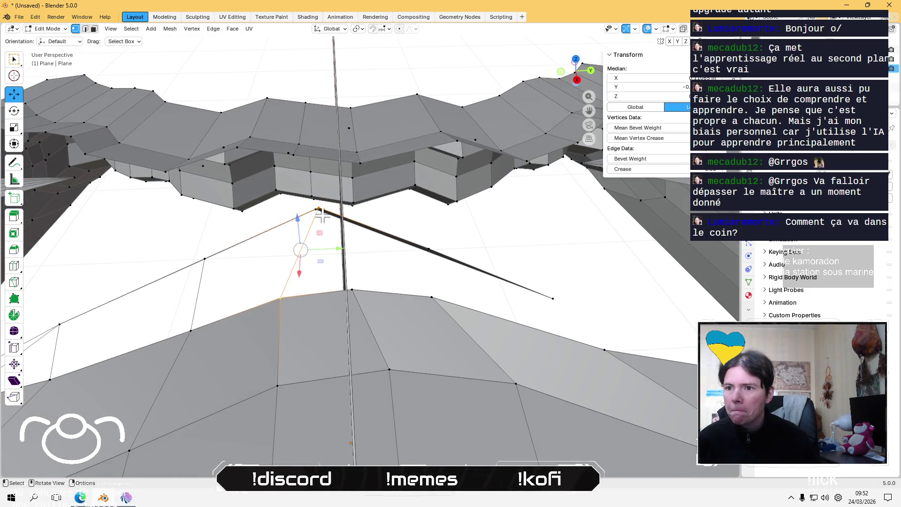
click(318, 210)
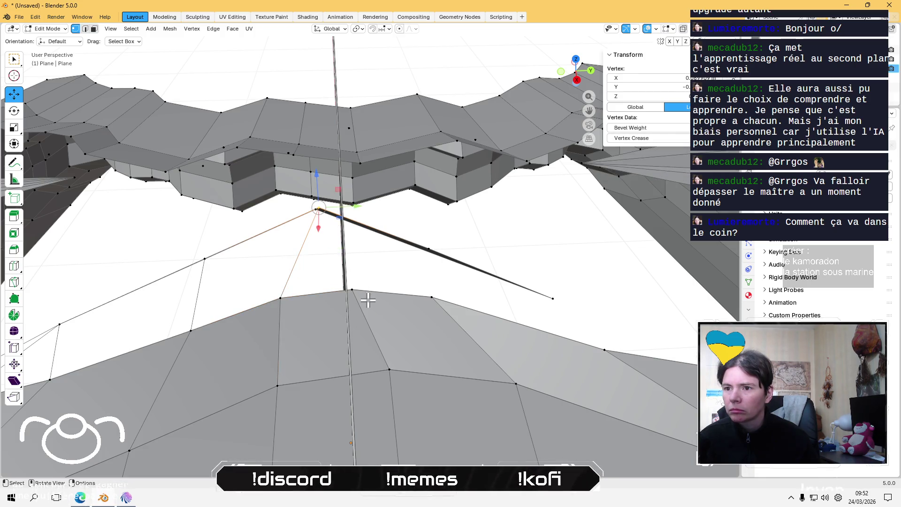
shift+click(357, 292)
mouse_move(391, 317)
middle_down()
mouse_move(446, 343)
mouse_move(429, 285)
mouse_move(421, 292)
middle_up()
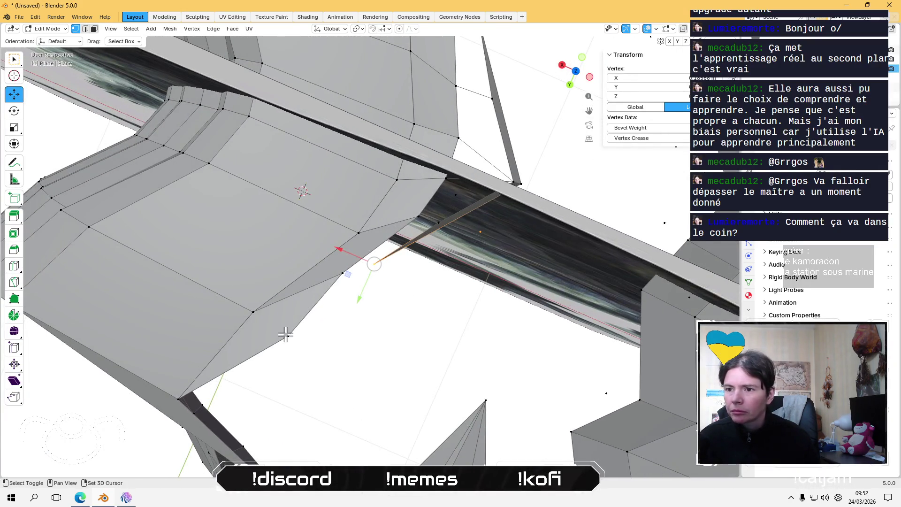
shift+click(284, 334)
middle_drag(285, 334, 285, 322)
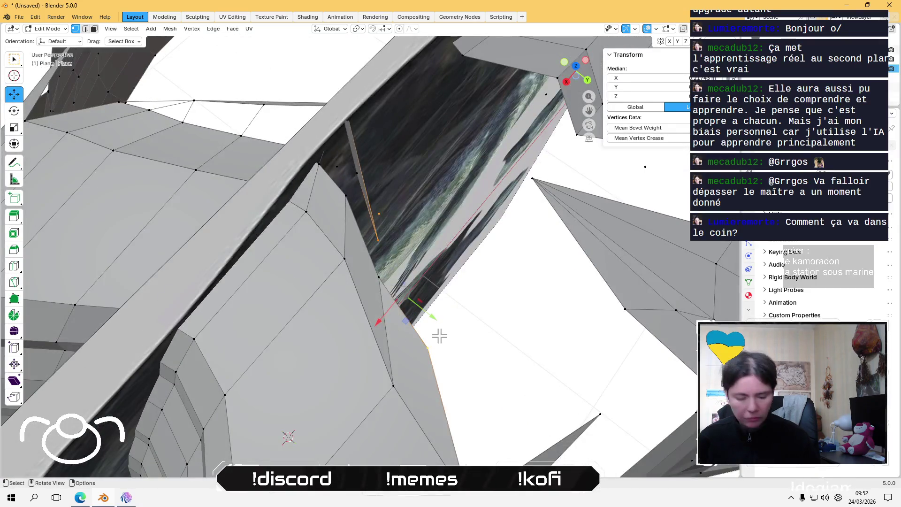
click(378, 240)
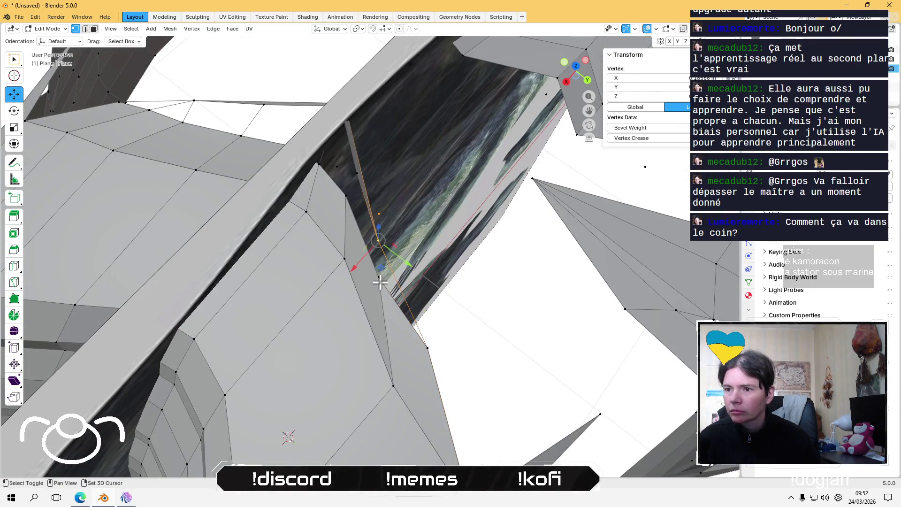
shift+click(380, 282)
middle_drag(378, 312, 352, 194)
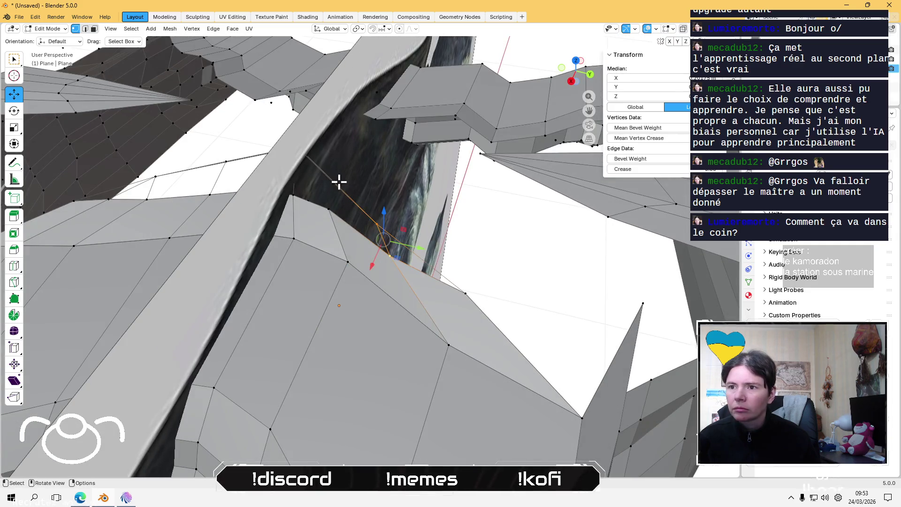
click(336, 184)
shift+click(337, 243)
mouse_move(338, 242)
middle_down()
mouse_move(355, 298)
mouse_move(359, 231)
mouse_move(342, 239)
middle_up()
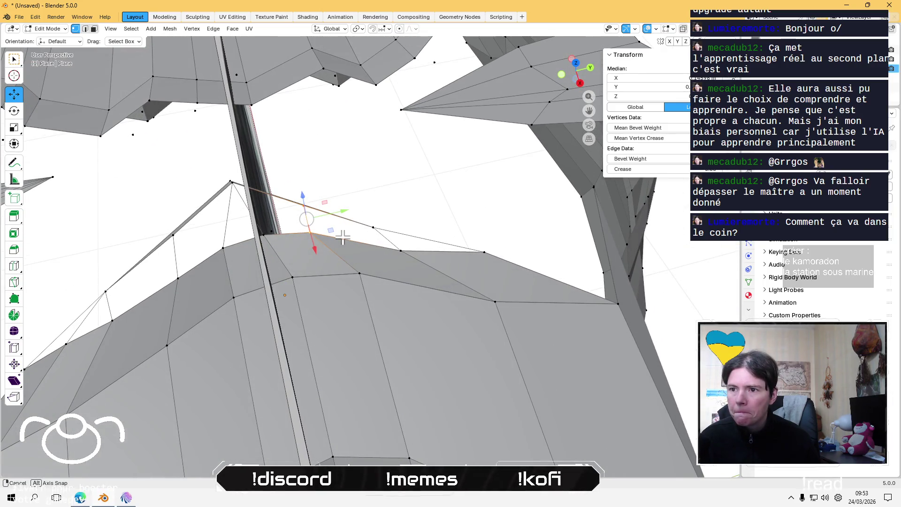
mouse_move(339, 235)
middle_down()
mouse_move(326, 207)
mouse_move(398, 206)
middle_up()
- Raise one vertex of the thin sliver slightly so it meets the neighbouring surface
click(397, 209)
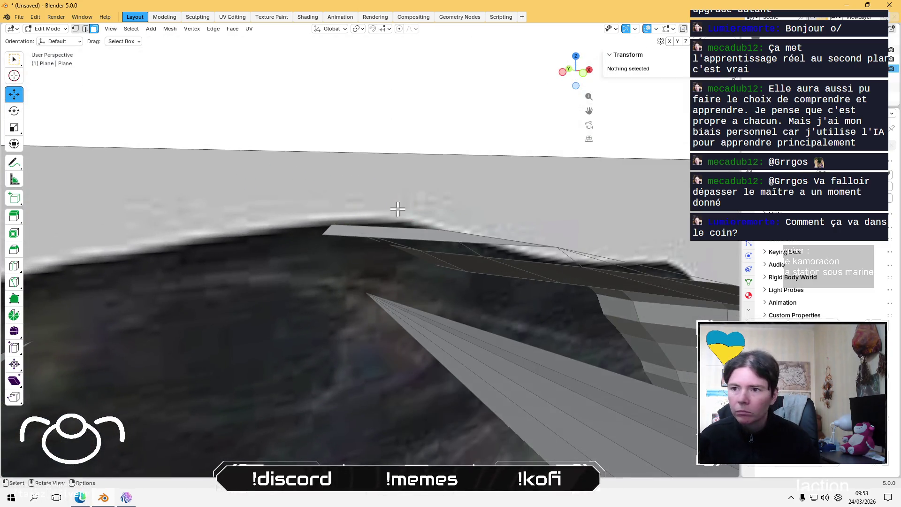
click(360, 232)
middle_drag(360, 231, 345, 265)
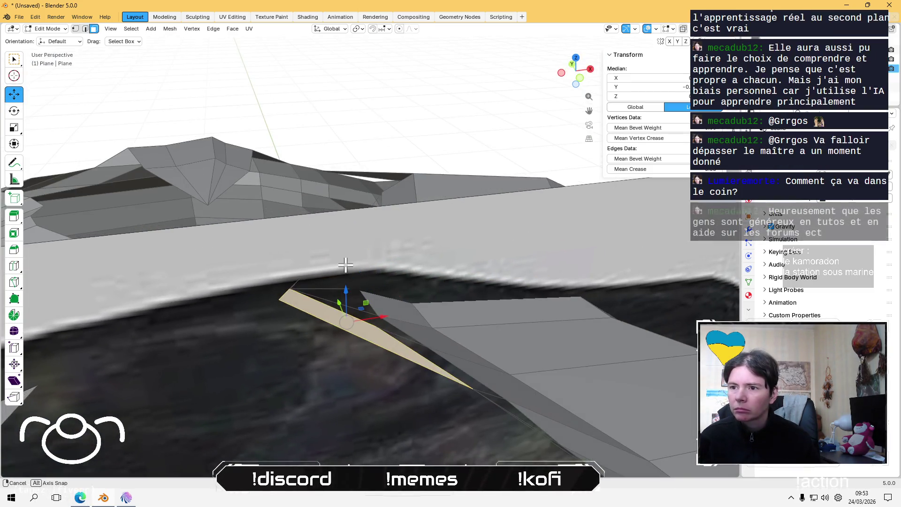
click(282, 298)
mouse_move(281, 298)
middle_down()
mouse_move(248, 352)
mouse_move(254, 296)
middle_up()
drag(248, 223, 241, 204)
mouse_move(242, 205)
middle_down()
mouse_move(231, 235)
mouse_move(188, 259)
mouse_move(288, 200)
mouse_move(274, 217)
middle_up()
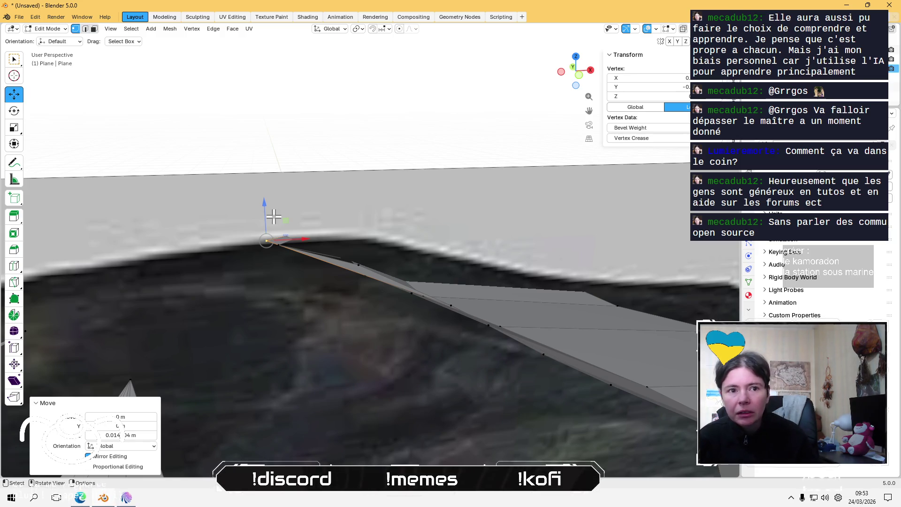
- Lower a second sliver vertex to line up with the surface, framing the view on it
middle_drag(273, 217, 290, 207)
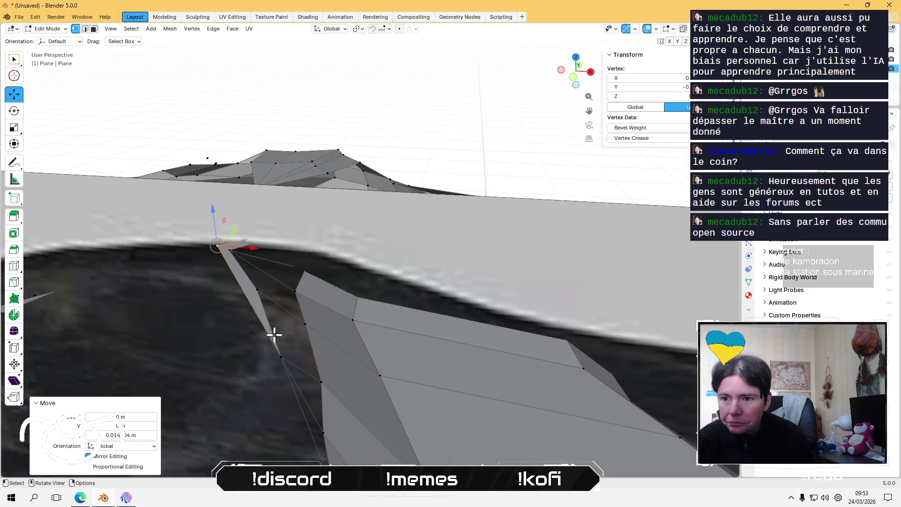
mouse_move(290, 207)
middle_down()
mouse_move(293, 294)
mouse_move(296, 258)
middle_up()
shift+click(376, 223)
key(KP_Decimal)
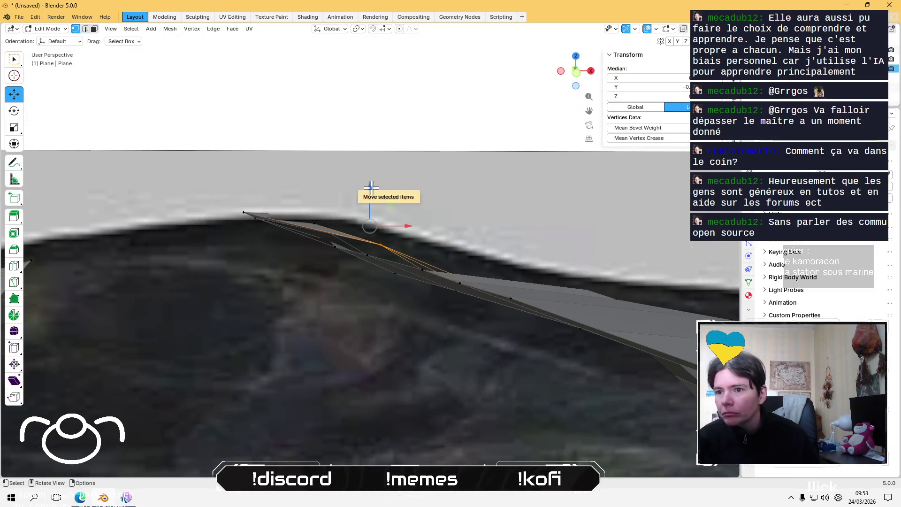
drag(366, 186, 366, 198)
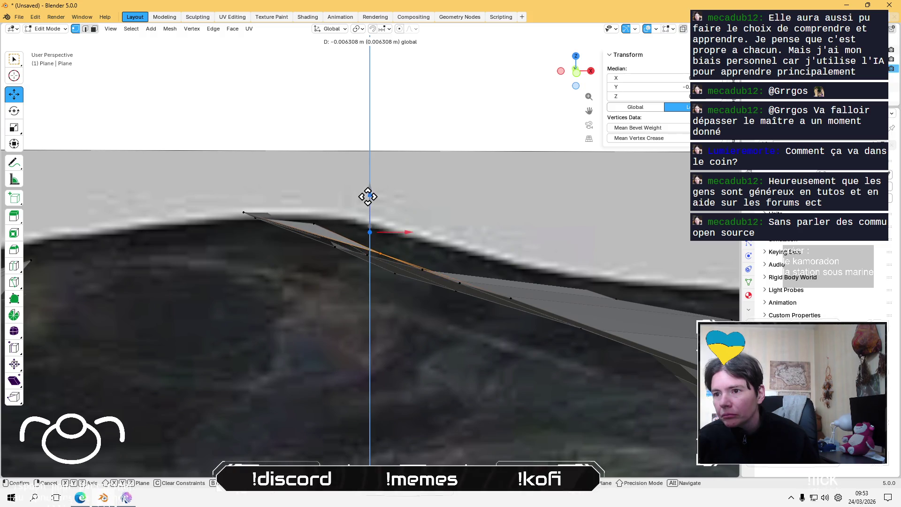
drag(366, 199, 364, 203)
mouse_move(364, 203)
middle_down()
mouse_move(282, 282)
mouse_move(292, 317)
mouse_move(317, 231)
middle_up()
- Raise a third vertex along the strip by a tiny amount
click(321, 201)
scroll(318, 198, up, 2)
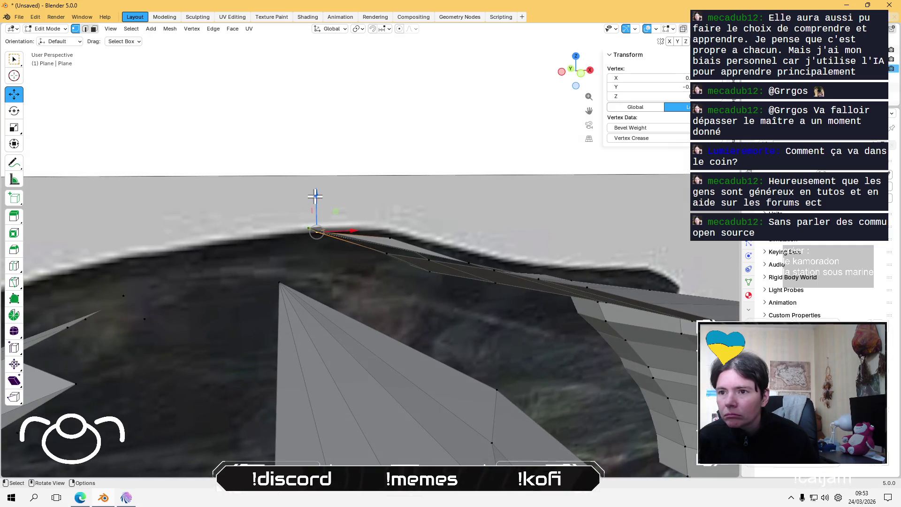
drag(315, 195, 305, 191)
- Delete the stray strip faces lying along the gap beside the wall
click(372, 133)
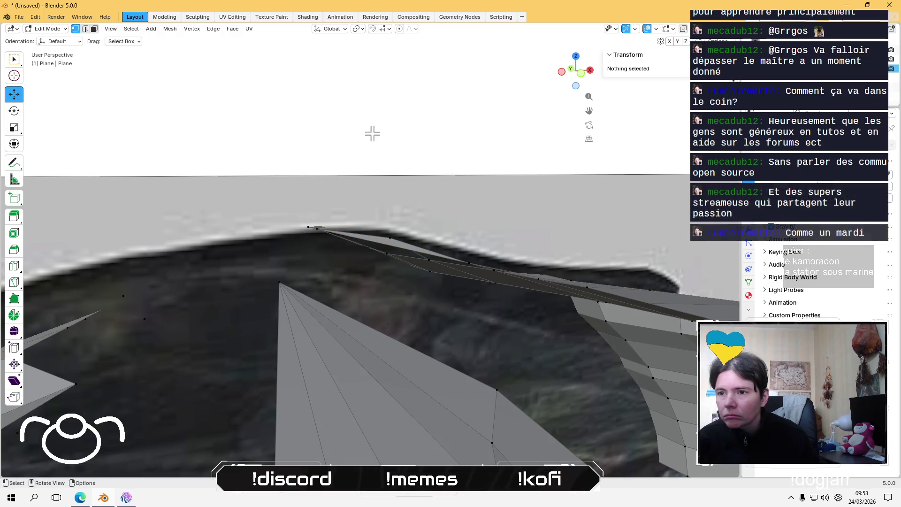
middle_drag(373, 132, 349, 193)
mouse_move(325, 259)
middle_down()
mouse_move(207, 261)
mouse_move(226, 191)
mouse_move(292, 139)
mouse_move(203, 159)
mouse_move(291, 251)
mouse_move(374, 221)
mouse_move(311, 268)
mouse_move(352, 230)
mouse_move(251, 227)
mouse_move(302, 221)
middle_up()
click(355, 193)
mouse_move(354, 193)
middle_down()
mouse_move(334, 234)
mouse_move(402, 211)
mouse_move(389, 207)
mouse_move(364, 251)
mouse_move(372, 263)
mouse_move(312, 246)
mouse_move(447, 282)
mouse_move(316, 290)
middle_up()
shift+click(456, 302)
key(x)
click(320, 290)
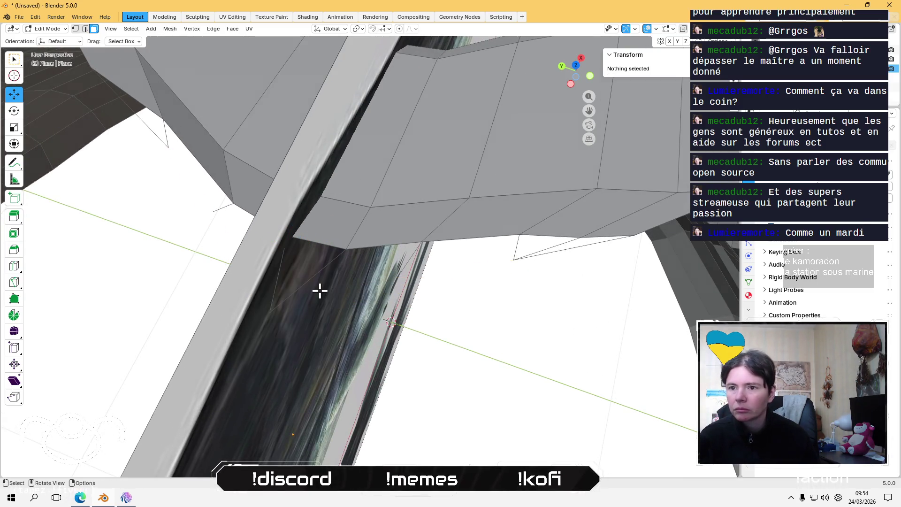
mouse_move(341, 299)
middle_down()
mouse_move(291, 267)
mouse_move(299, 298)
middle_up()
- In Vertex select mode, pick out vertex pairs along the gap edge beside the wall
key(1)
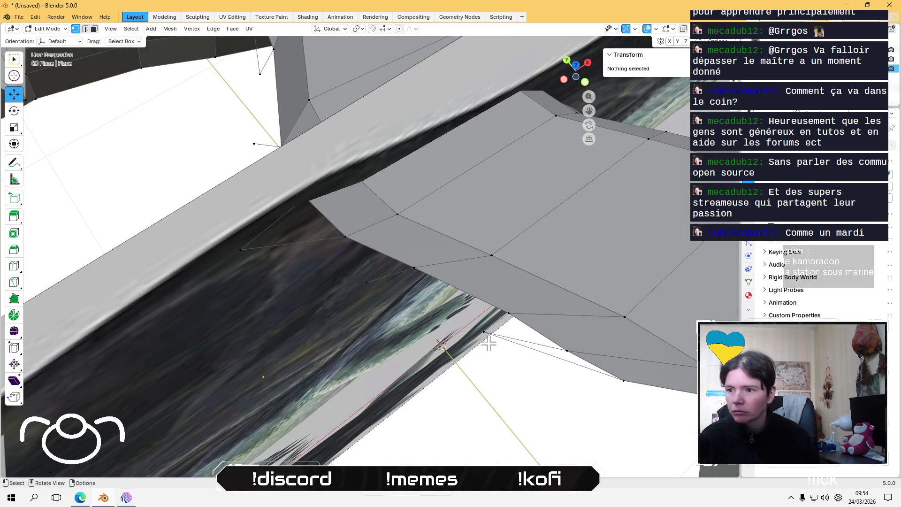
click(491, 344)
middle_drag(491, 345, 420, 359)
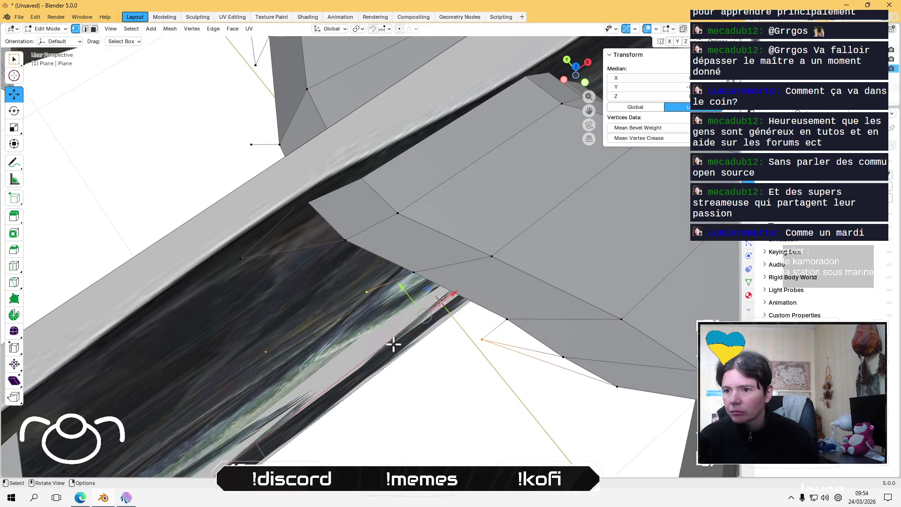
click(367, 291)
shift+click(247, 259)
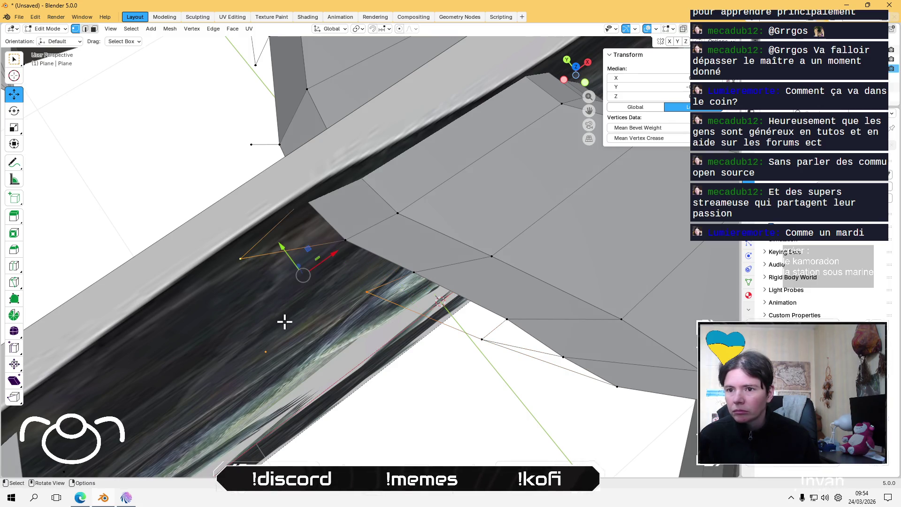
mouse_move(284, 320)
middle_down()
mouse_move(333, 308)
mouse_move(298, 328)
mouse_move(300, 312)
middle_up()
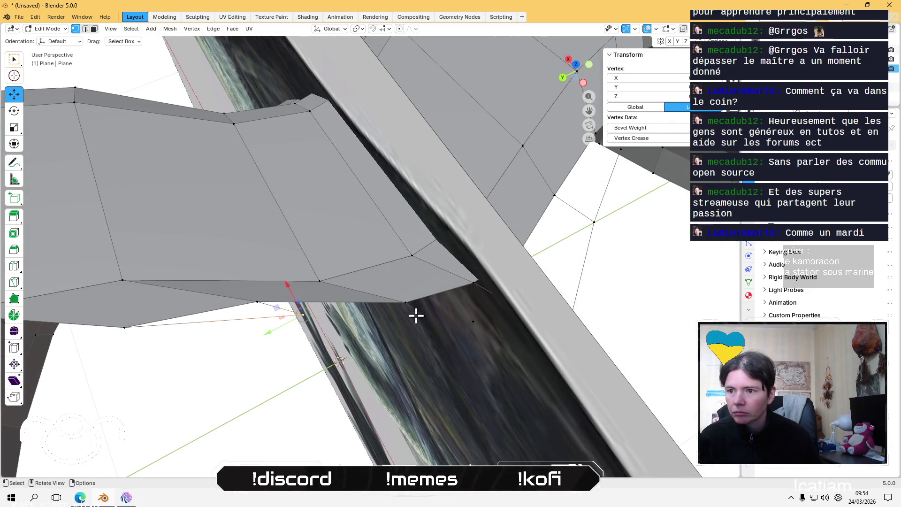
middle_drag(415, 328, 302, 355)
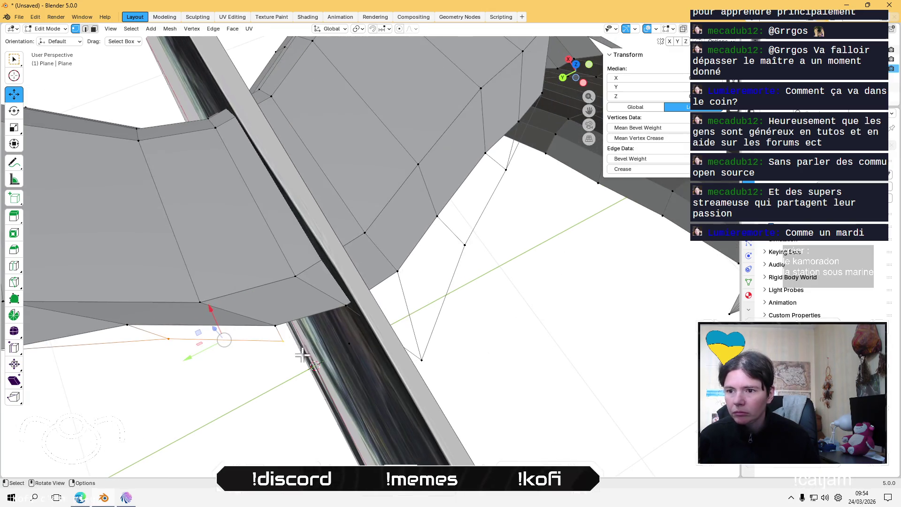
click(282, 341)
shift+click(421, 359)
click(474, 348)
mouse_move(473, 346)
middle_down()
mouse_move(469, 336)
mouse_move(272, 316)
mouse_move(405, 276)
mouse_move(331, 317)
mouse_move(303, 316)
mouse_move(318, 309)
middle_up()
click(267, 277)
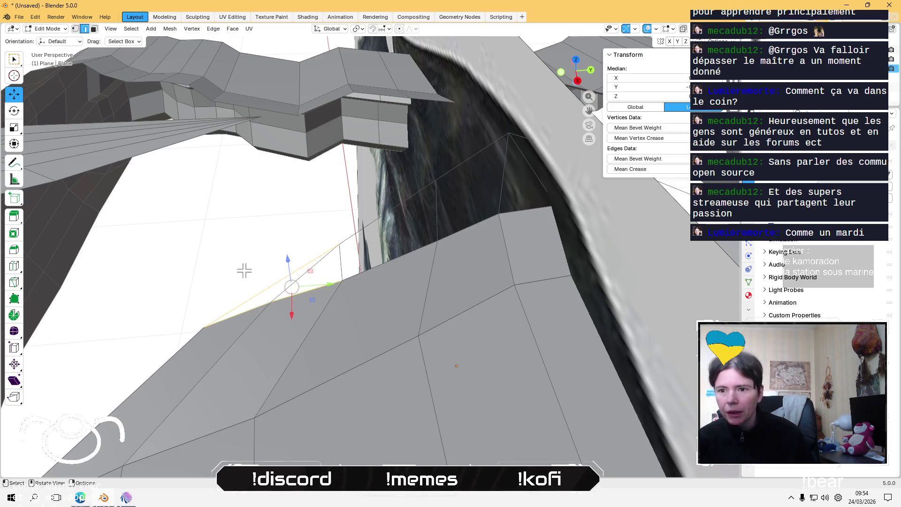
- Fill the triangular opening beside the wall with a face from its edges, then undo it
drag(251, 299, 254, 309)
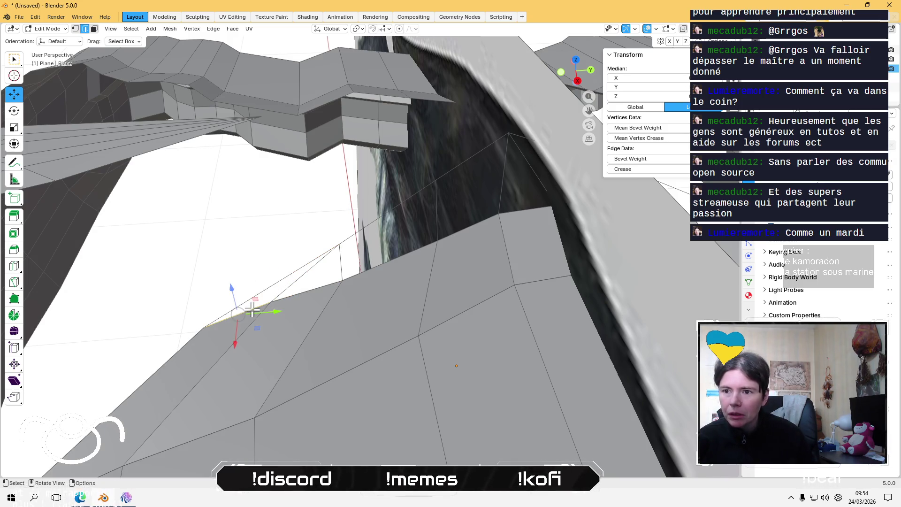
shift+click(276, 285)
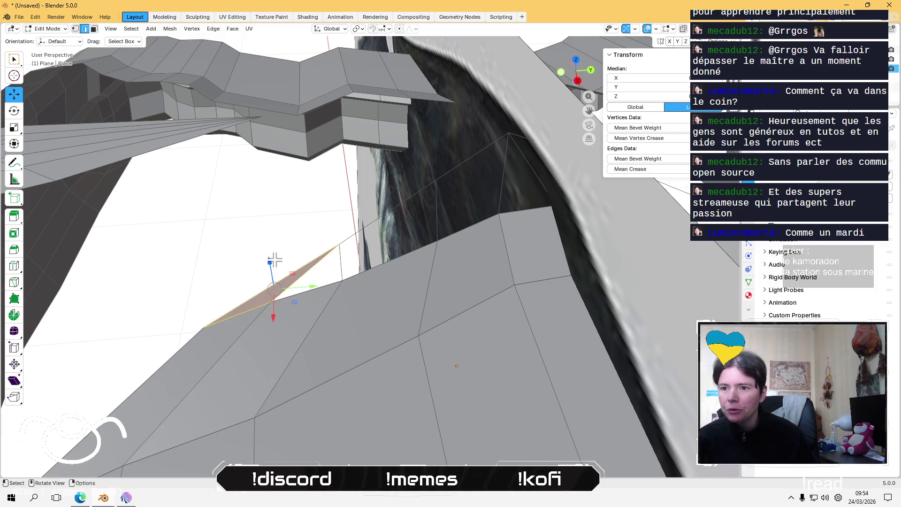
click(302, 285)
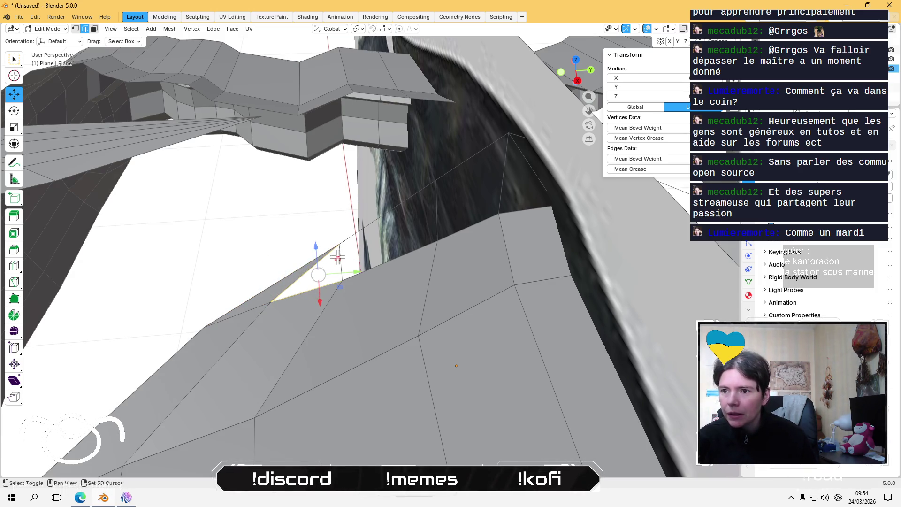
key(f)
scroll(344, 258, up, 2)
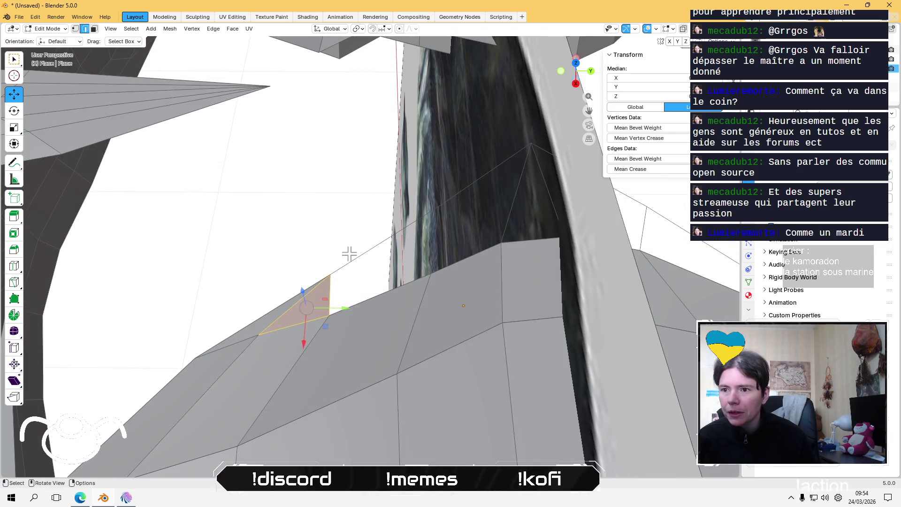
key(ctrl+z)
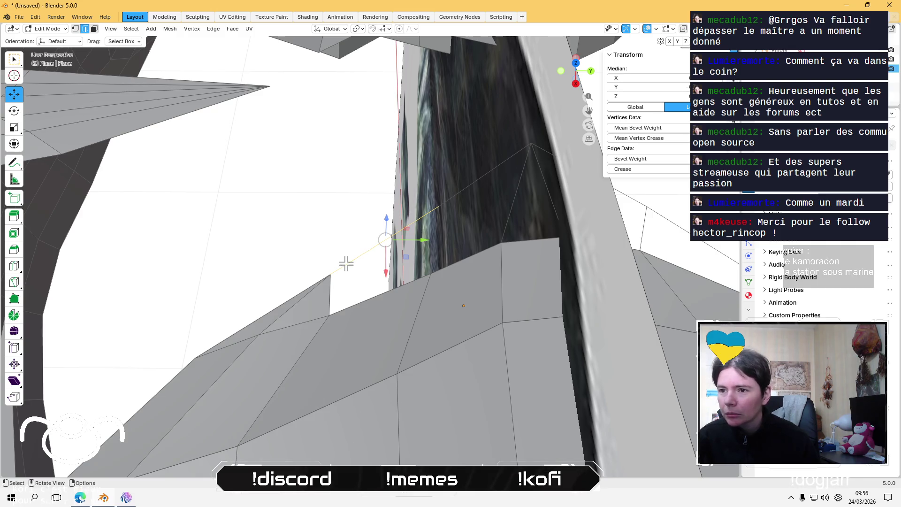
click(328, 279)
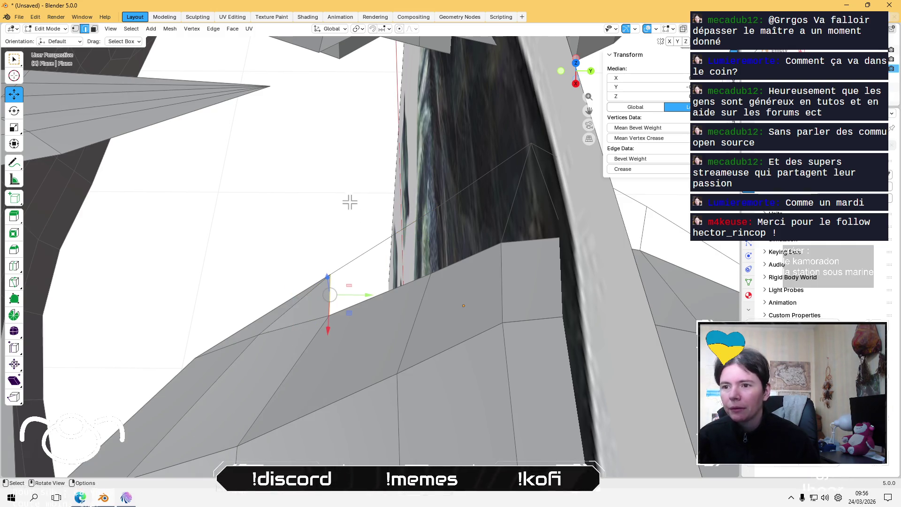
shift+click(365, 256)
middle_drag(377, 308, 395, 331)
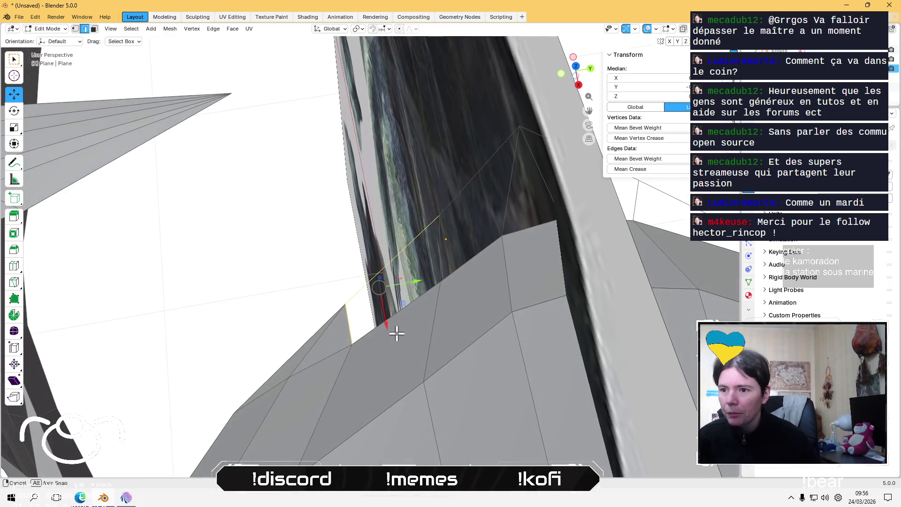
shift+click(395, 315)
middle_drag(411, 302, 292, 316)
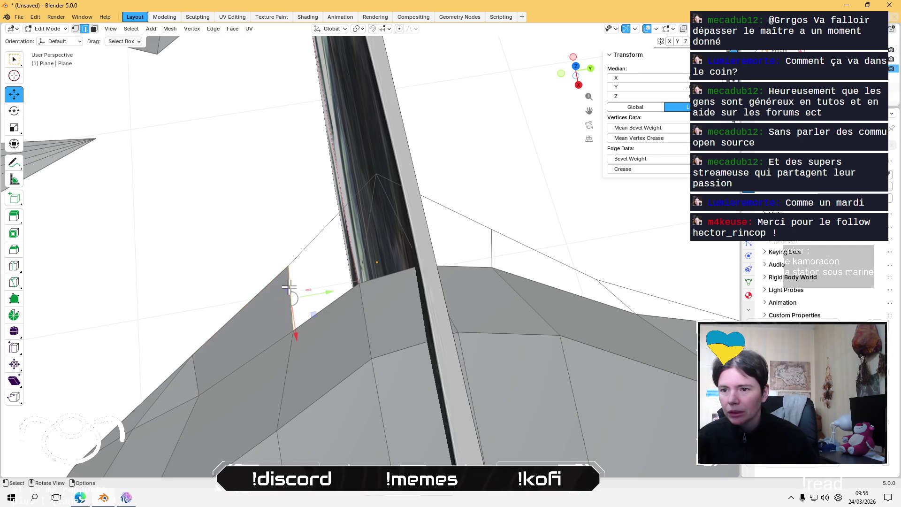
click(328, 299)
shift+click(329, 299)
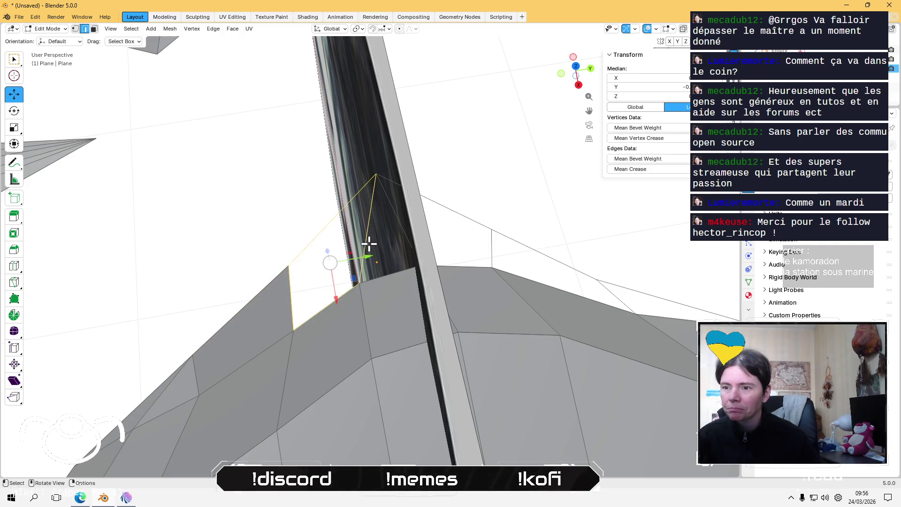
middle_drag(467, 292, 305, 273)
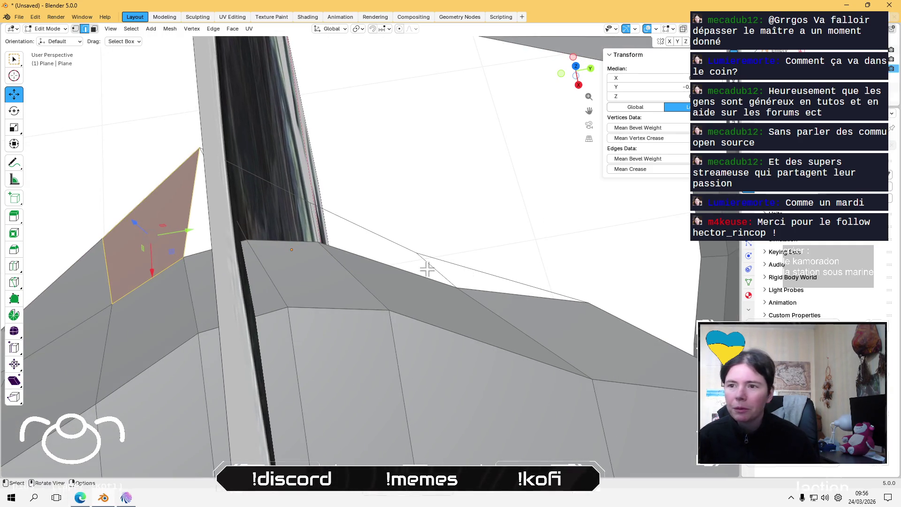
click(498, 277)
shift+click(443, 275)
key(f)
click(380, 235)
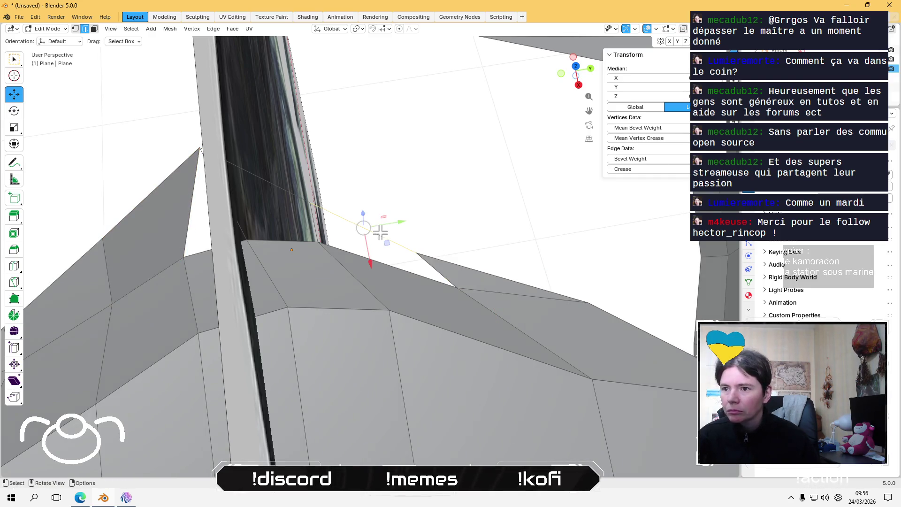
shift+click(391, 265)
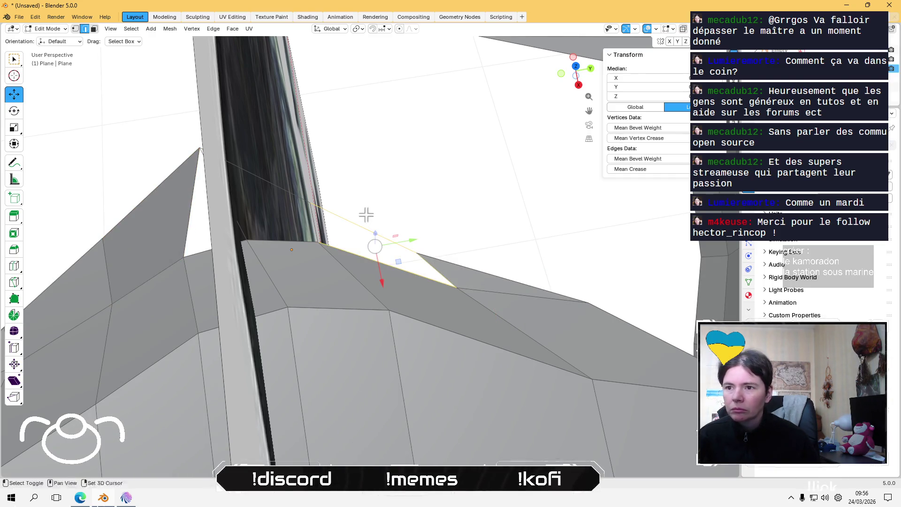
middle_drag(367, 215, 430, 241)
click(400, 204)
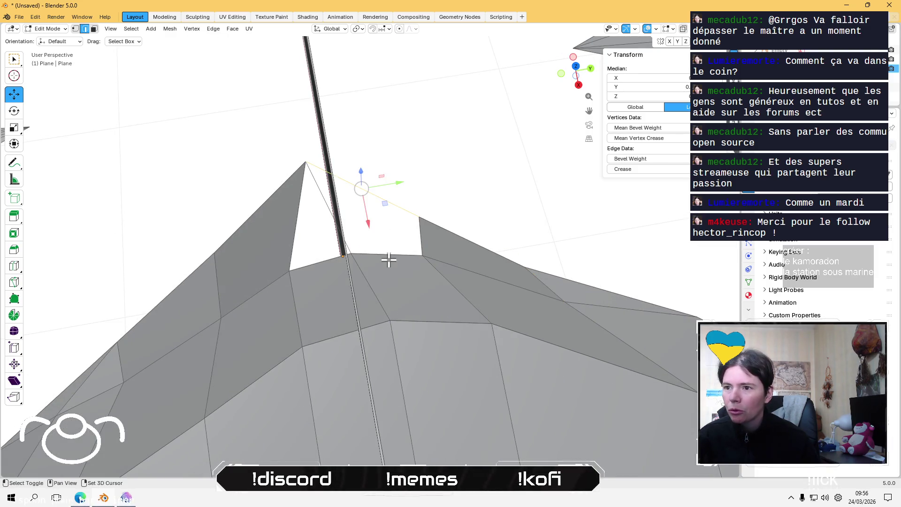
shift+click(388, 256)
shift+click(419, 239)
middle_drag(419, 240, 352, 206)
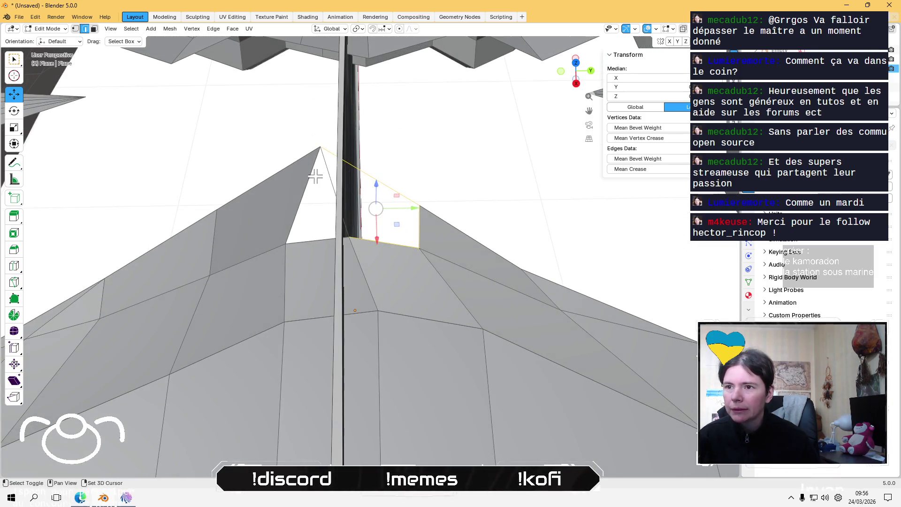
shift+click(331, 168)
shift+click(313, 245)
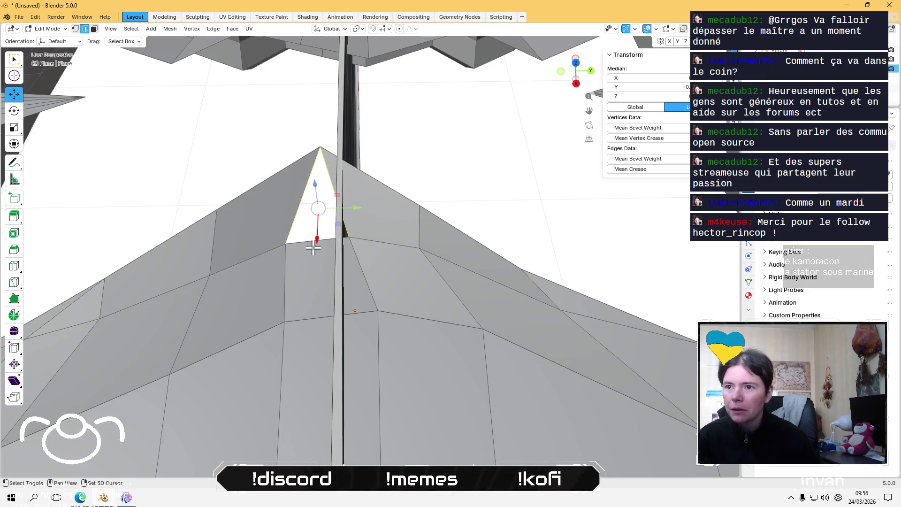
click(215, 117)
mouse_move(216, 117)
middle_down()
mouse_move(363, 159)
mouse_move(338, 138)
mouse_move(407, 188)
middle_up()
scroll(358, 156, up, 3)
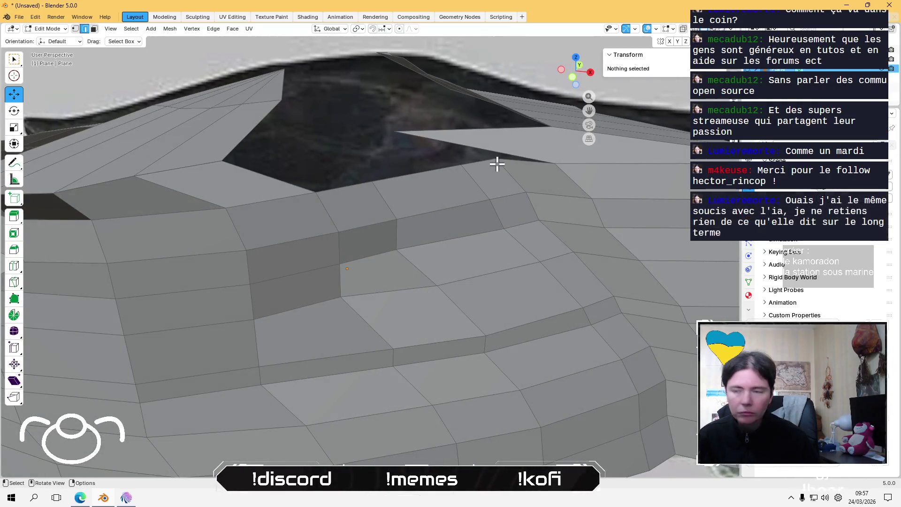
- Select the lower and upper edges of the thin face bordering the gap
click(512, 161)
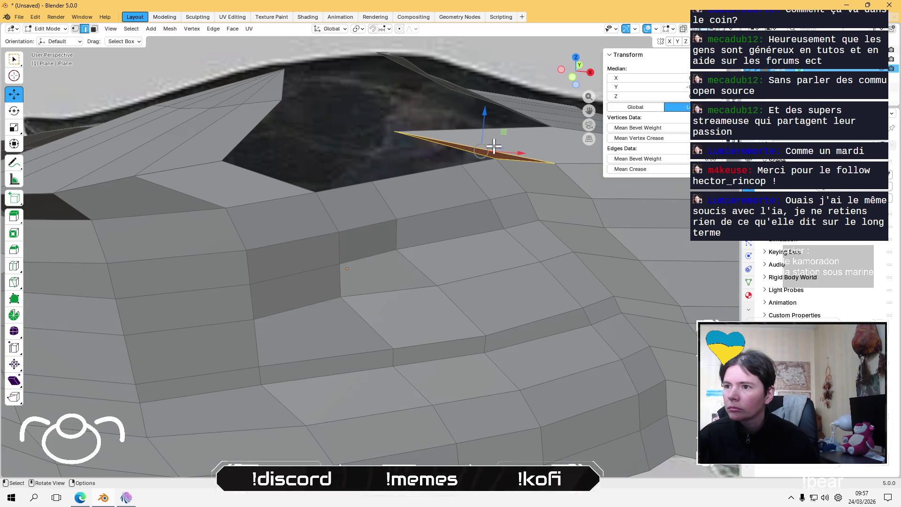
mouse_move(493, 145)
middle_down()
mouse_move(324, 150)
mouse_move(292, 139)
mouse_move(352, 202)
mouse_move(405, 187)
mouse_move(509, 263)
mouse_move(384, 309)
mouse_move(372, 205)
mouse_move(443, 246)
mouse_move(444, 222)
mouse_move(328, 213)
middle_up()
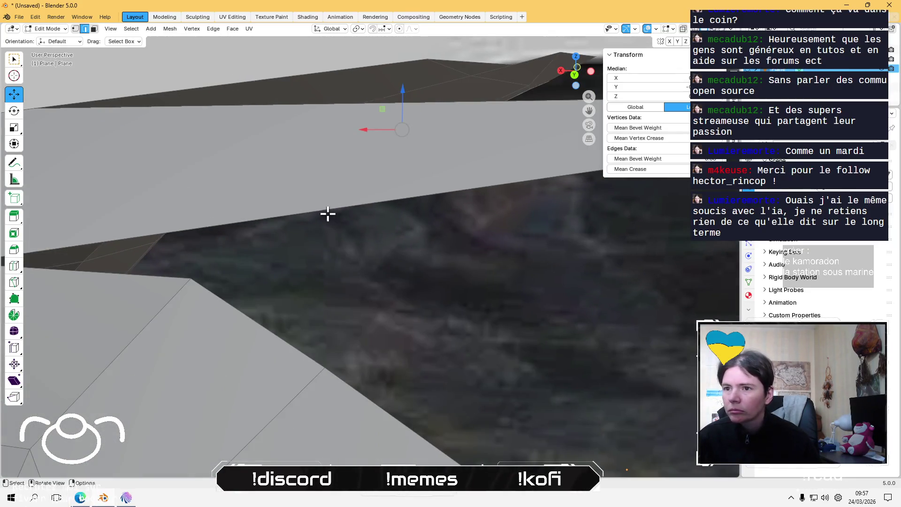
scroll(323, 209, down, 3)
shift+click(270, 256)
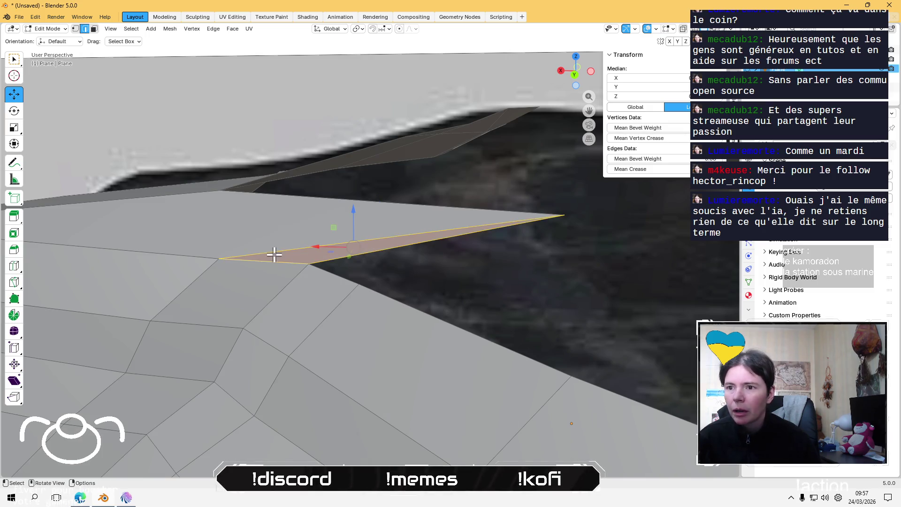
click(377, 254)
click(335, 266)
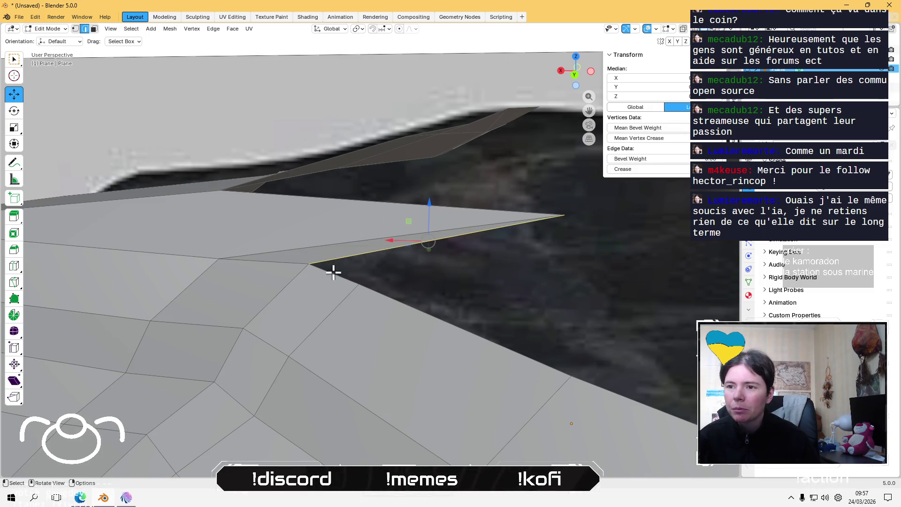
shift+click(359, 246)
mouse_move(358, 247)
middle_down()
mouse_move(308, 250)
mouse_move(482, 286)
mouse_move(507, 246)
mouse_move(317, 120)
mouse_move(328, 216)
mouse_move(312, 235)
middle_up()
- Narrow the selection to a single edge bordering the gap on the underside
click(308, 237)
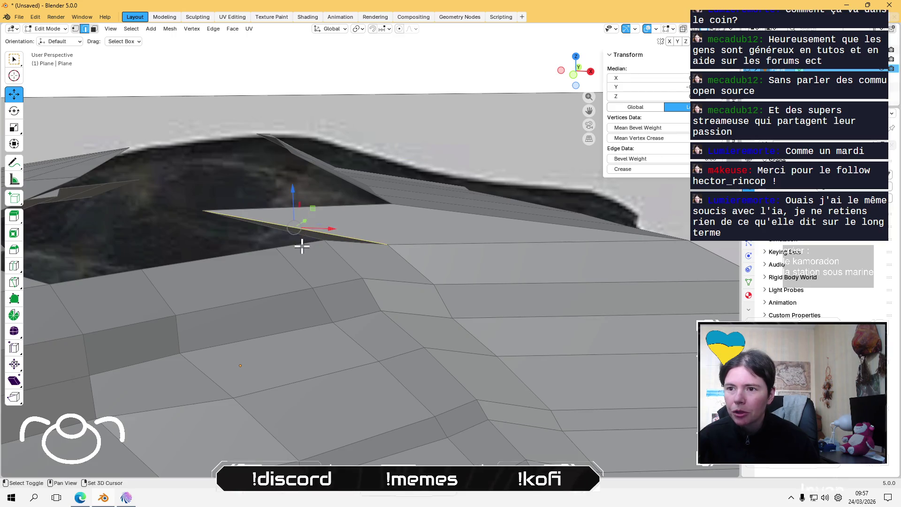
shift+click(253, 233)
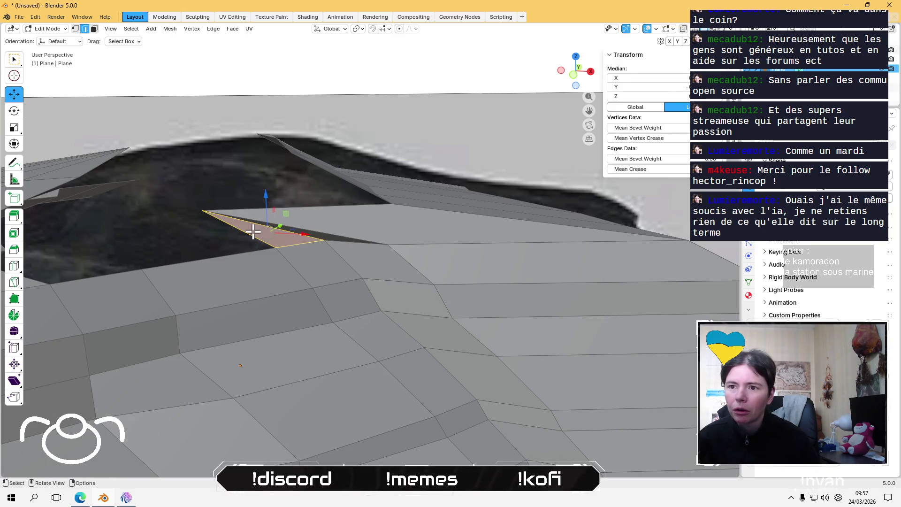
click(244, 232)
middle_drag(278, 188, 235, 250)
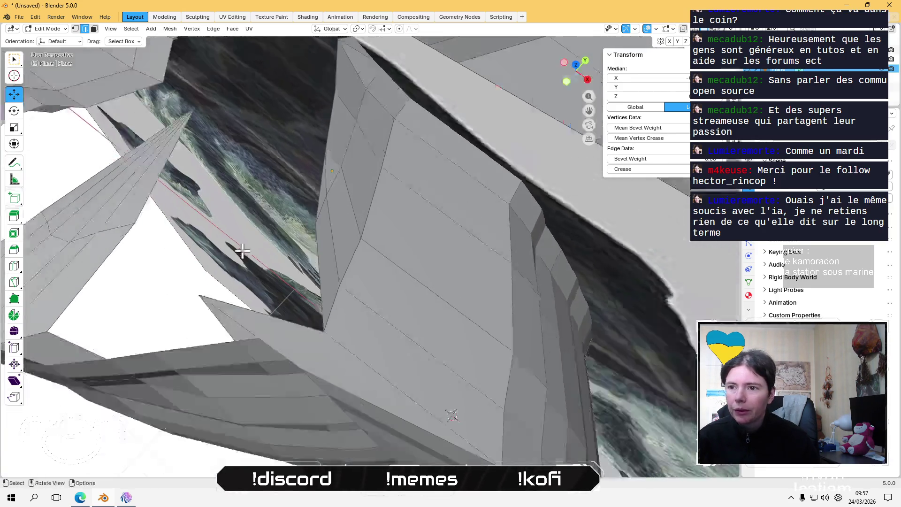
middle_drag(296, 261, 291, 270)
click(292, 270)
- Fill a triangular face between the two gap edges and inspect it from several angles
shift+click(227, 355)
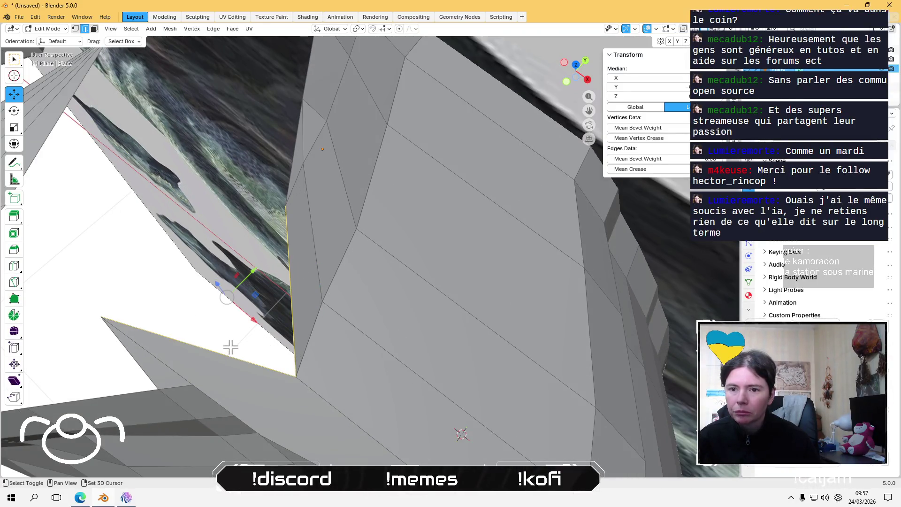
key(f)
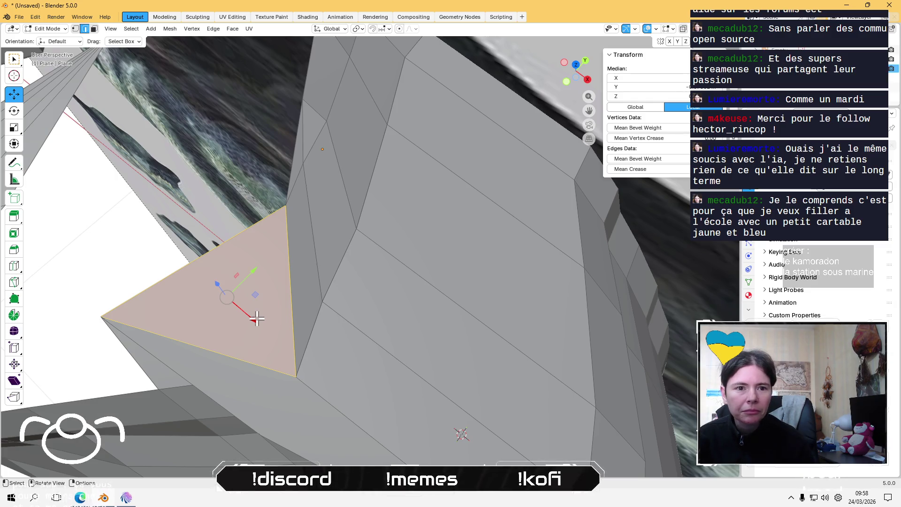
middle_drag(301, 327, 294, 264)
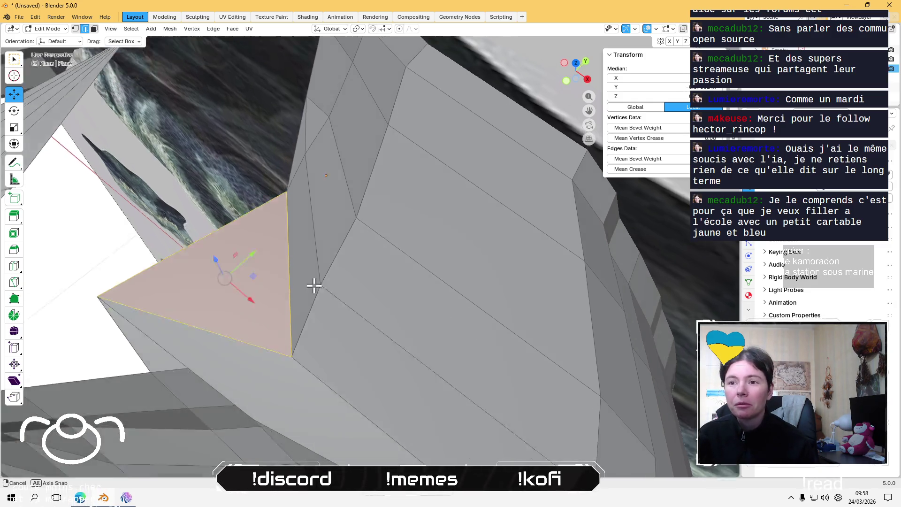
middle_drag(325, 140, 317, 126)
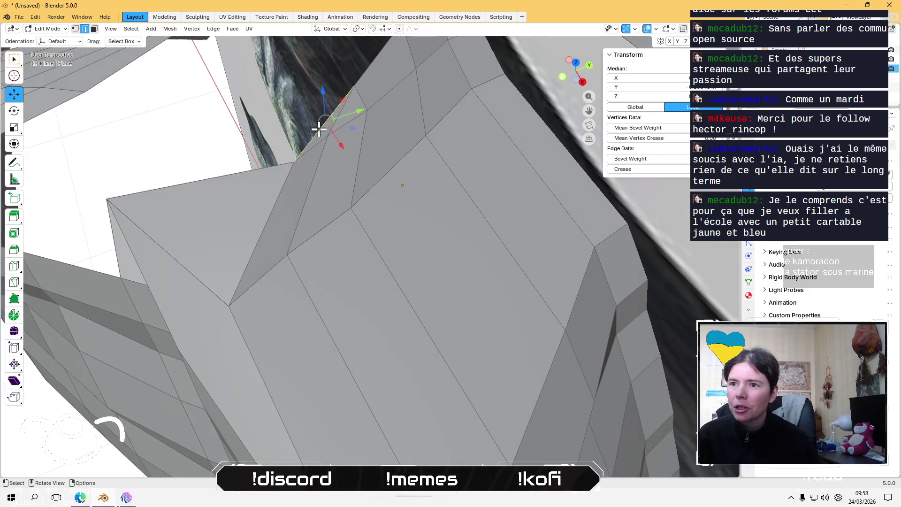
middle_drag(241, 187, 301, 245)
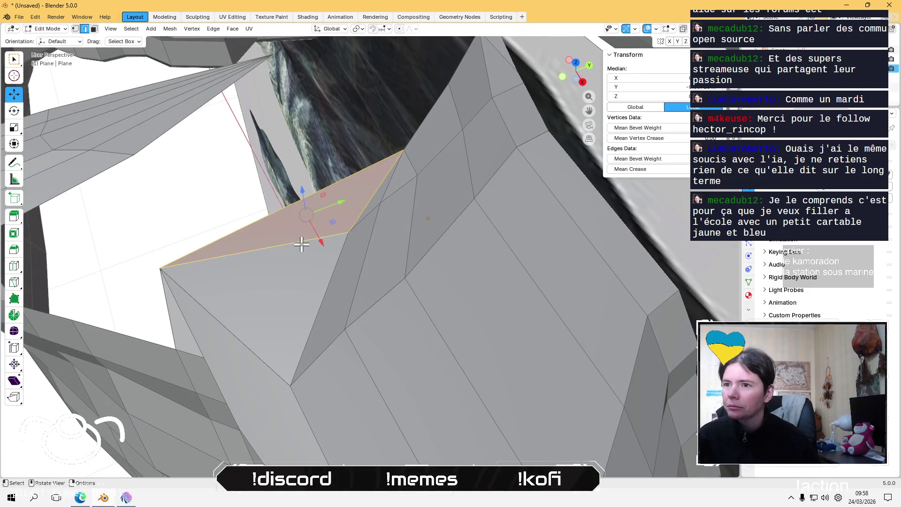
mouse_move(241, 197)
middle_down()
mouse_move(248, 231)
mouse_move(288, 261)
mouse_move(230, 302)
mouse_move(419, 245)
mouse_move(283, 179)
middle_up()
shift+click(301, 252)
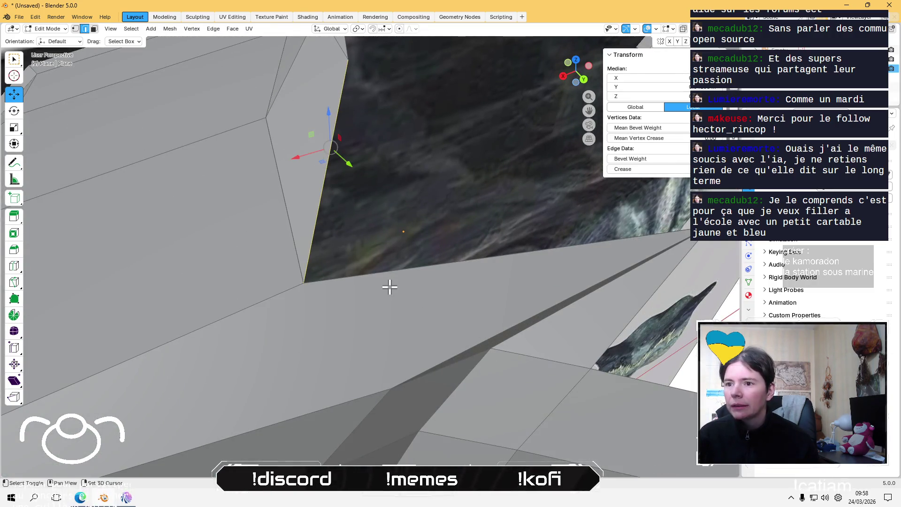
- Connect the edges below the triangle with a new bottom edge and fill a face from it
click(388, 269)
key(shift+KP_7)
scroll(388, 269, down, 5)
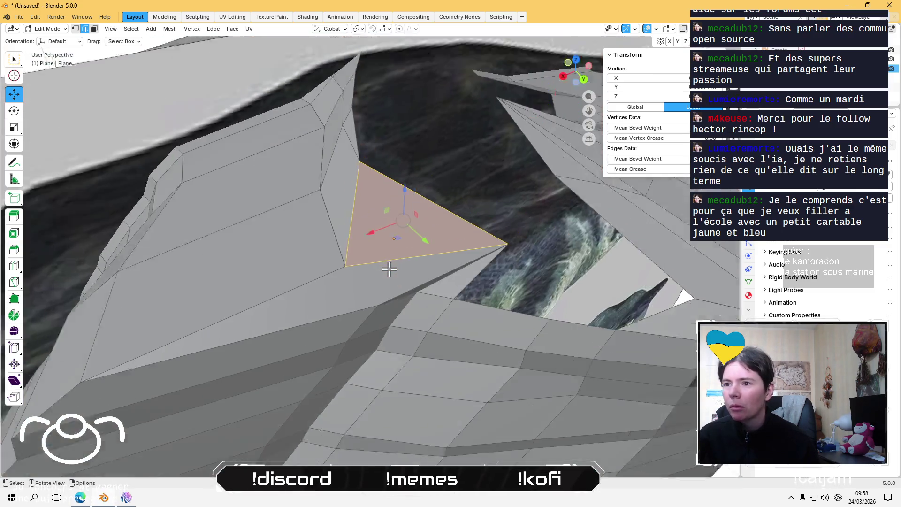
mouse_move(386, 267)
middle_down()
mouse_move(396, 316)
mouse_move(358, 249)
mouse_move(358, 280)
middle_up()
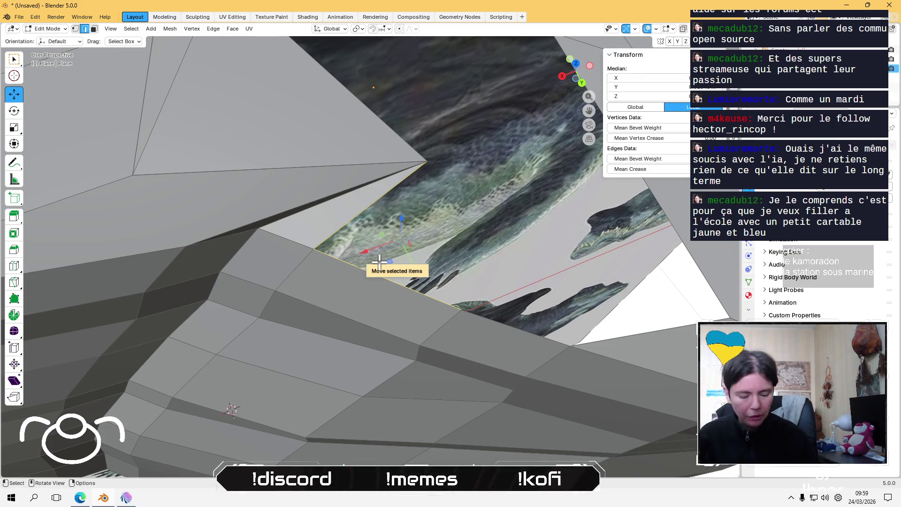
mouse_move(380, 260)
middle_down()
mouse_move(439, 258)
mouse_move(427, 258)
mouse_move(460, 311)
middle_up()
click(459, 328)
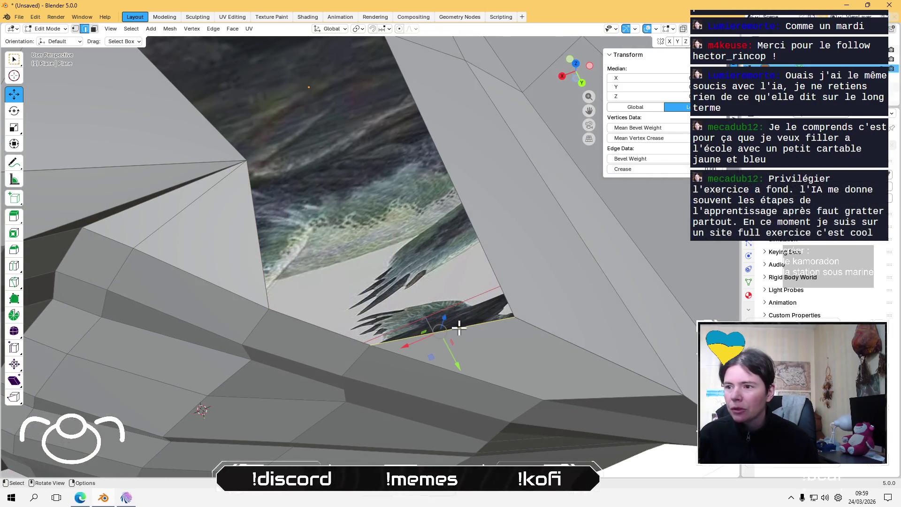
shift+click(331, 333)
key(f)
click(324, 310)
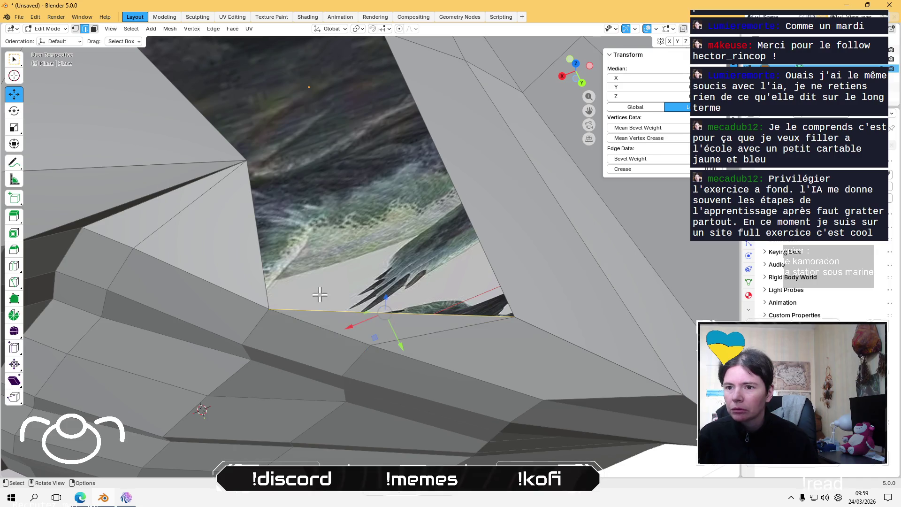
key(f)
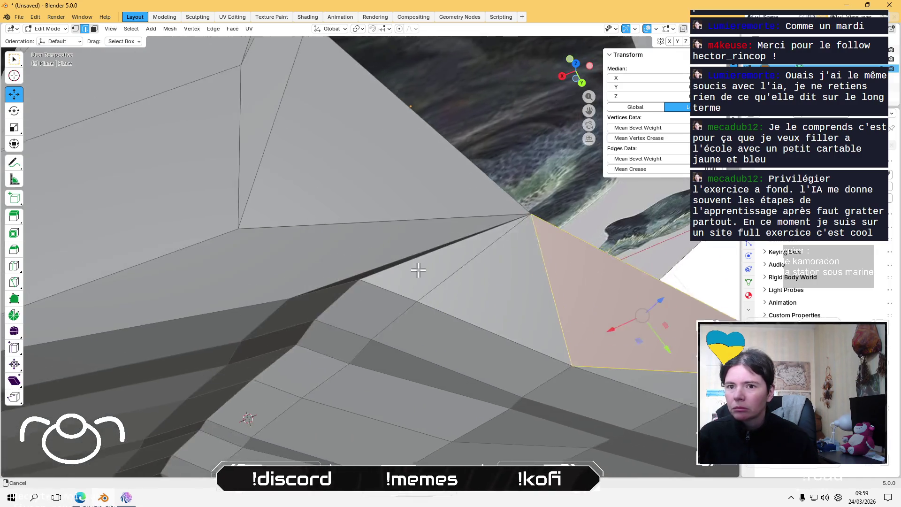
- Orbit out to view the whole mesh and select the vertical edge at the gap
mouse_move(360, 272)
middle_down()
mouse_move(399, 249)
mouse_move(463, 322)
mouse_move(429, 207)
mouse_move(439, 228)
mouse_move(432, 216)
mouse_move(424, 248)
middle_up()
scroll(400, 242, down, 2)
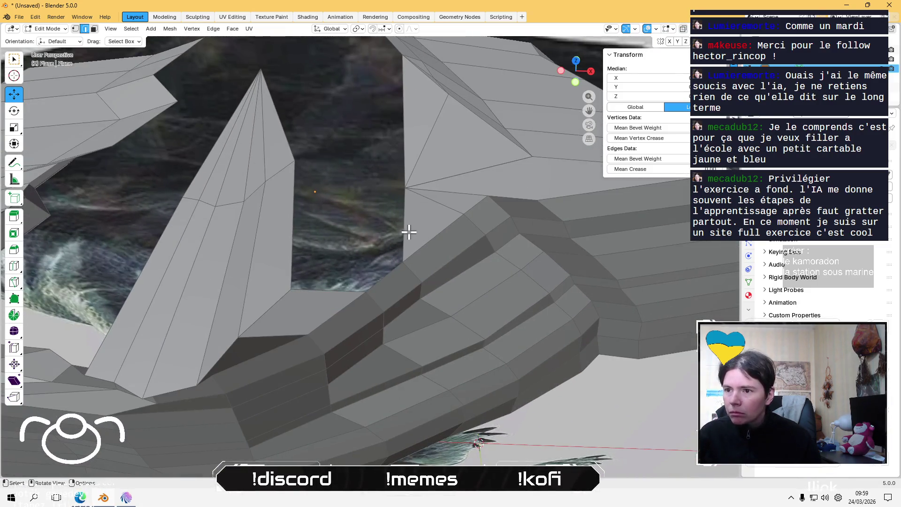
click(392, 272)
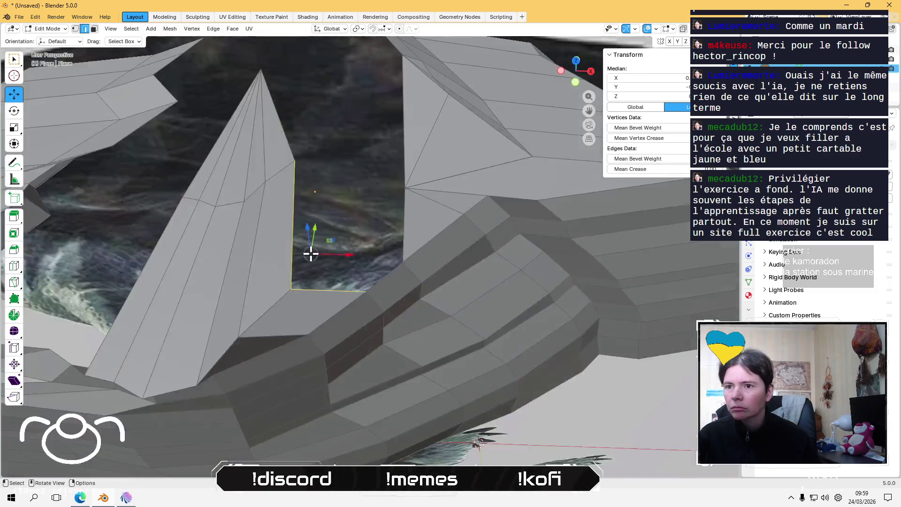
scroll(312, 251, down, 5)
mouse_move(312, 251)
middle_down()
mouse_move(326, 215)
mouse_move(322, 256)
mouse_move(422, 246)
middle_up()
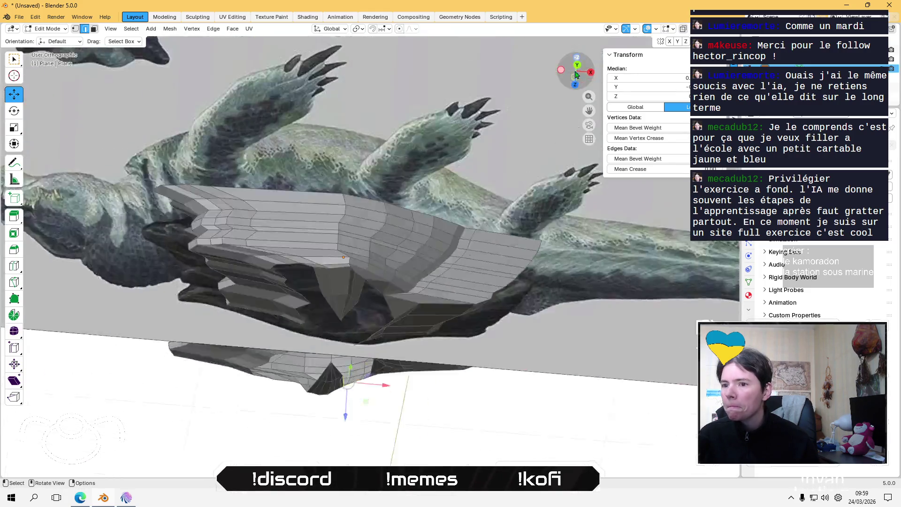
- From a top-down view, check the triangular face and spike edge near the lower spike
alt+middle_drag(582, 83, 423, 207)
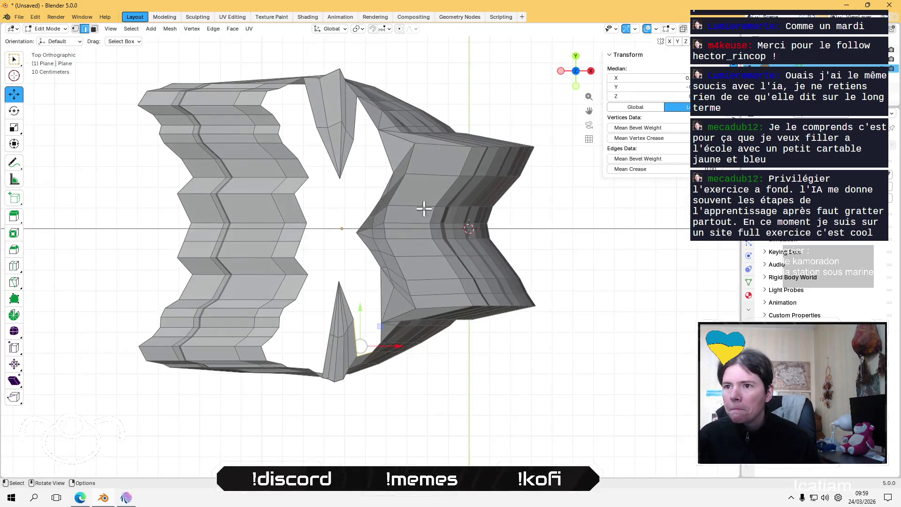
scroll(389, 308, up, 3)
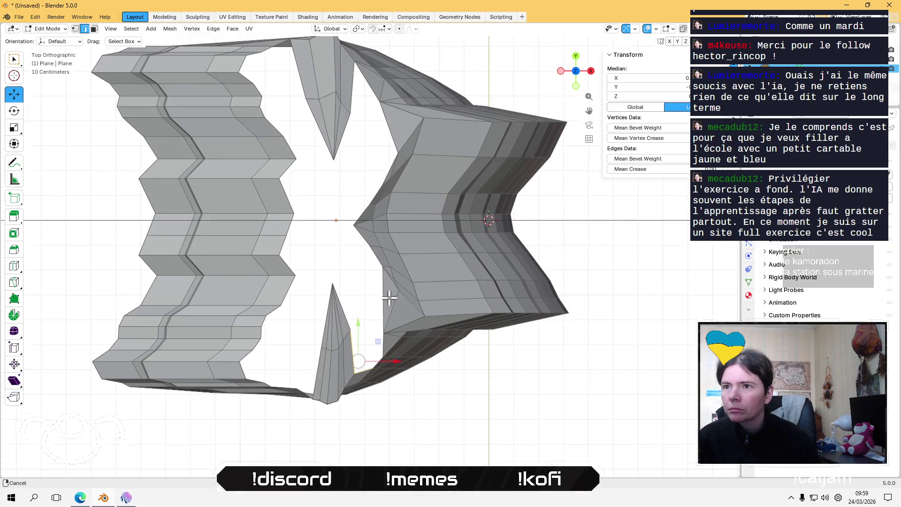
mouse_move(389, 307)
shift+middle_down()
mouse_move(278, 282)
mouse_move(350, 267)
shift+middle_up()
click(280, 282)
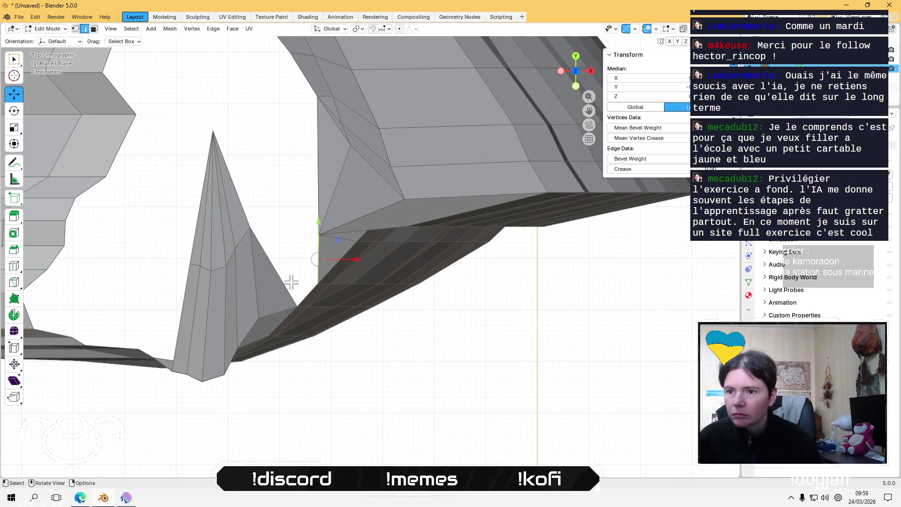
click(287, 271)
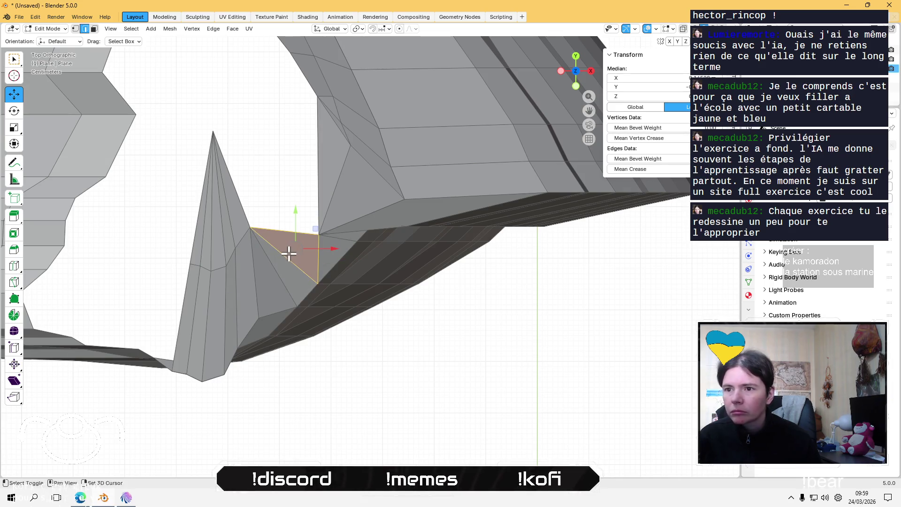
mouse_move(288, 251)
shift+middle_down()
mouse_move(322, 239)
mouse_move(378, 266)
shift+middle_up()
click(322, 239)
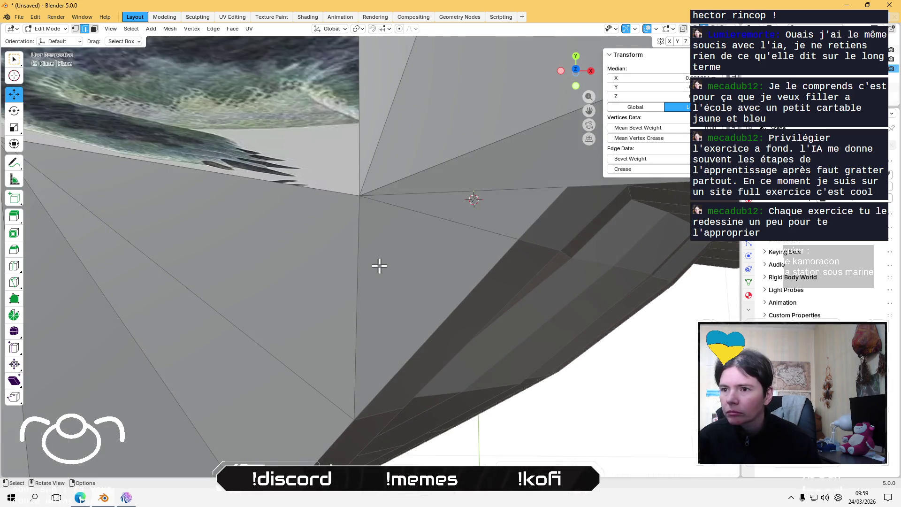
scroll(378, 266, down, 2)
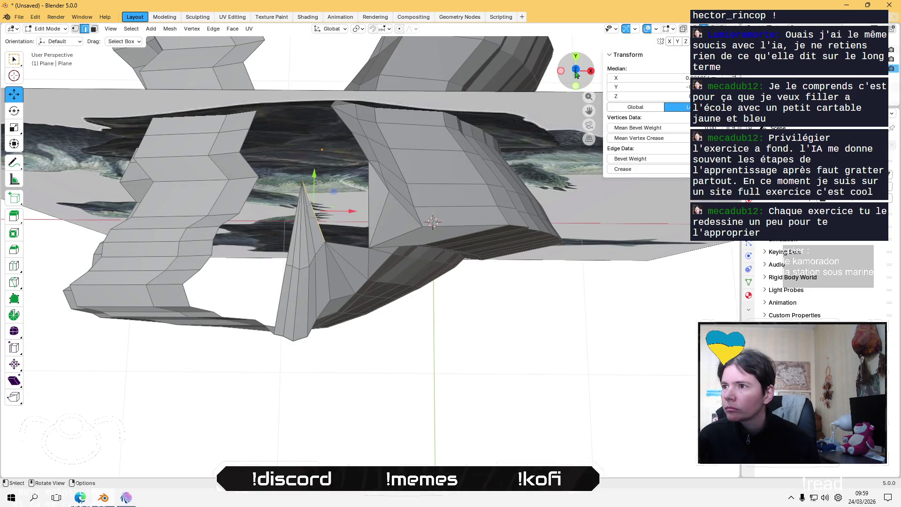
- Select the triangular face beside the cone and bring the upper gap into view
click(575, 70)
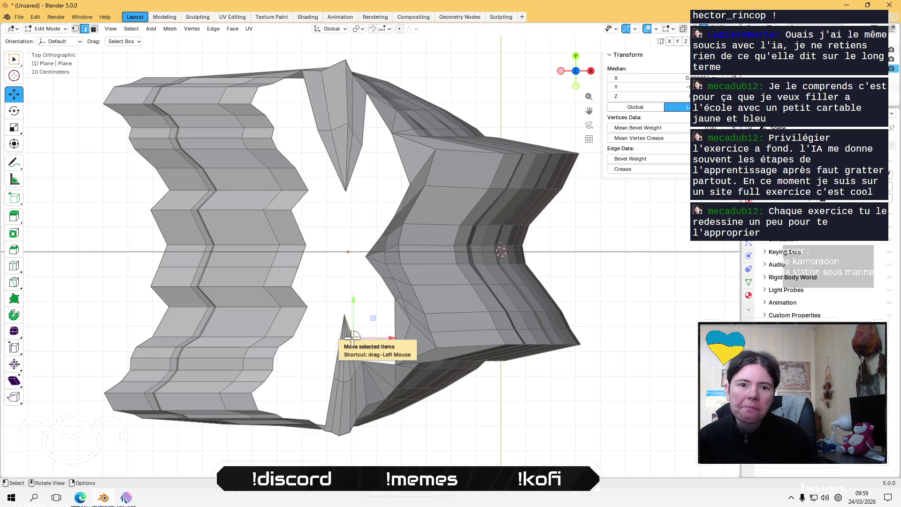
scroll(362, 282, up, 1)
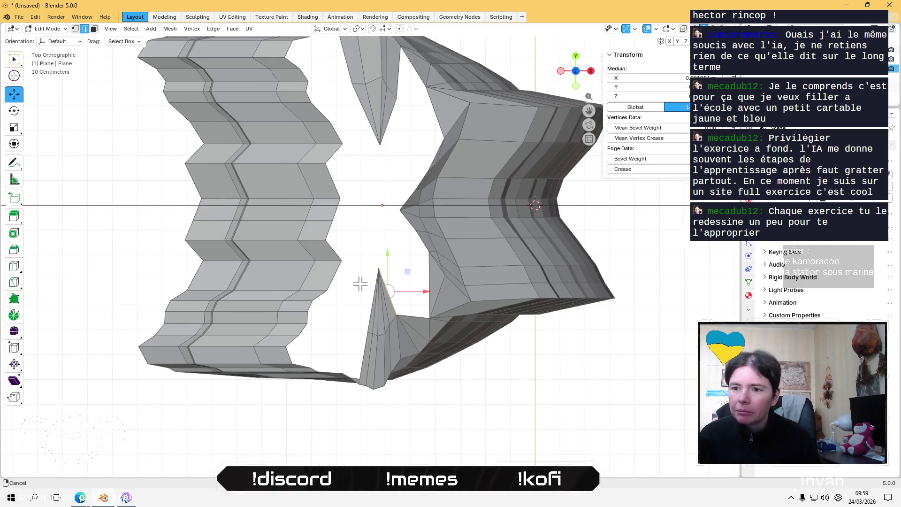
scroll(387, 283, up, 2)
shift+middle_drag(387, 284, 352, 251)
scroll(408, 298, up, 1)
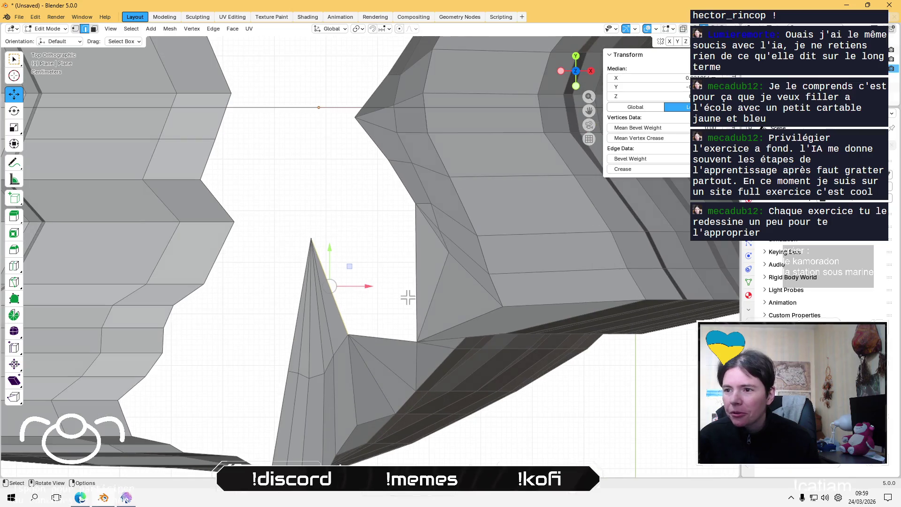
click(408, 298)
shift+click(386, 260)
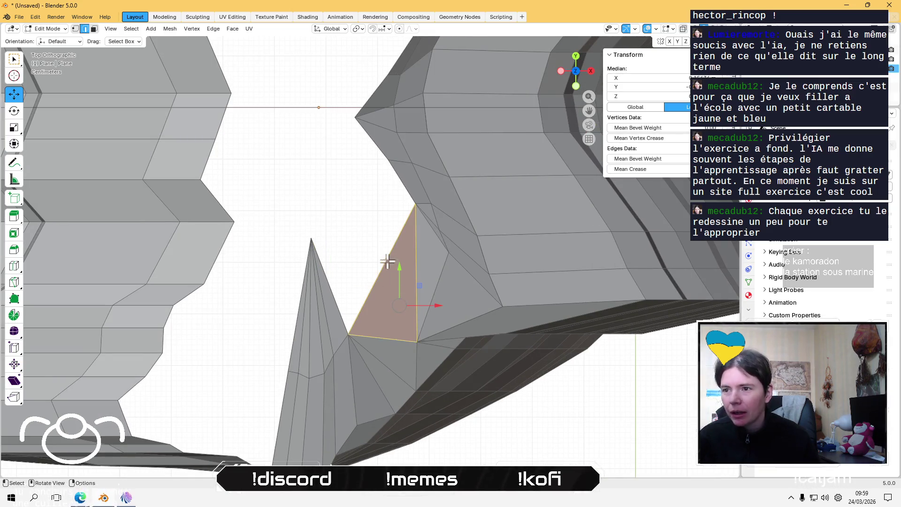
mouse_move(387, 261)
shift+middle_down()
mouse_move(372, 344)
mouse_move(348, 193)
shift+middle_up()
scroll(373, 344, down, 1)
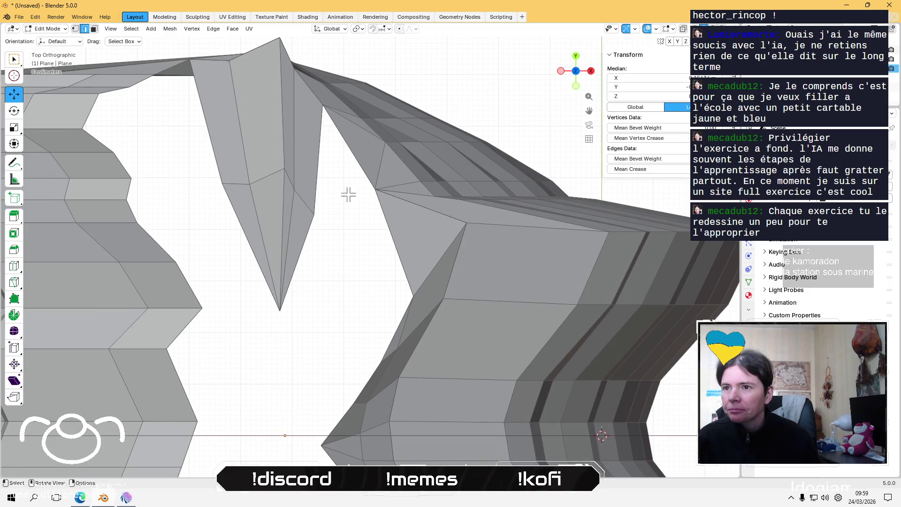
- Fill a face between the diagonal and vertical gap edges, then undo the wrong fill
click(334, 161)
shift+click(325, 178)
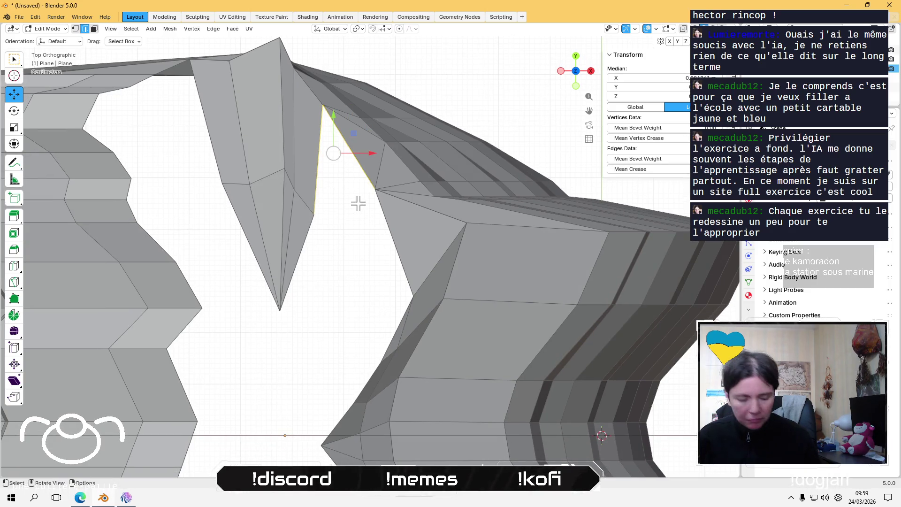
key(f)
click(334, 258)
key(ctrl+z)
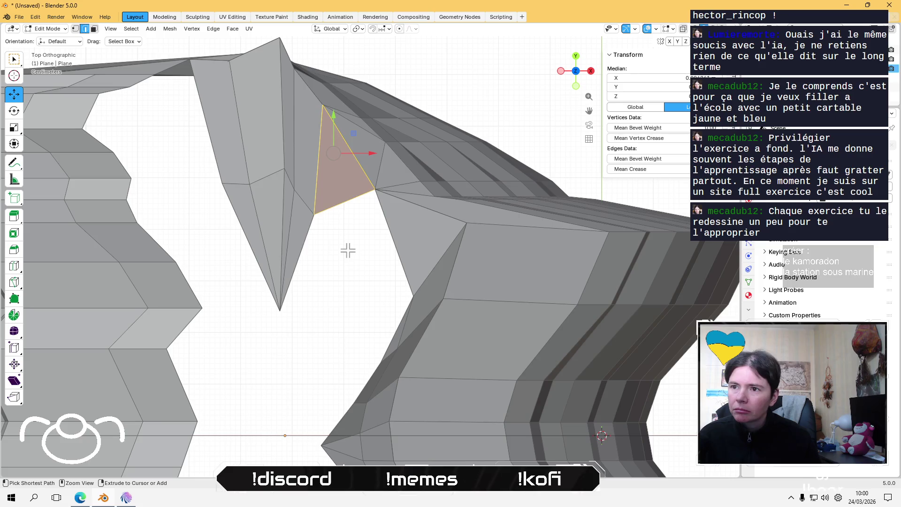
key(ctrl+z)
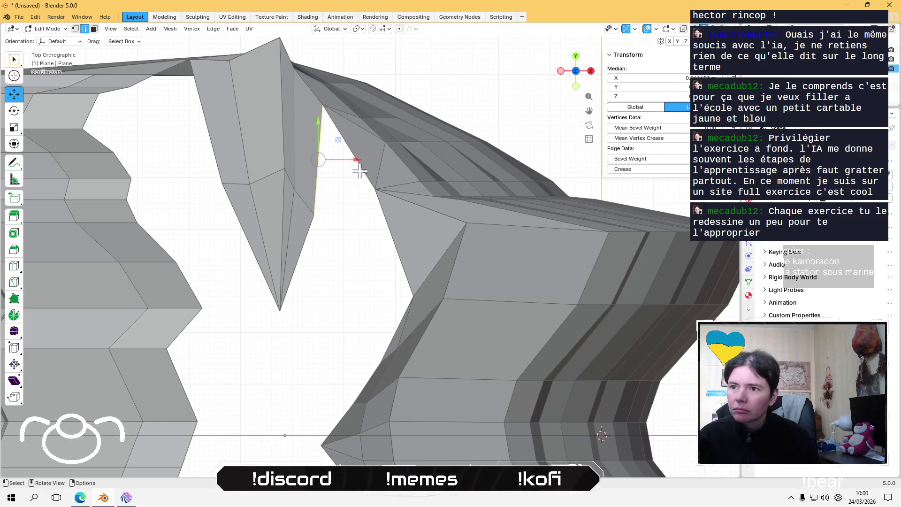
- Fill a chain of three triangular faces down the upper gap between the mesh parts
click(359, 161)
shift+click(308, 164)
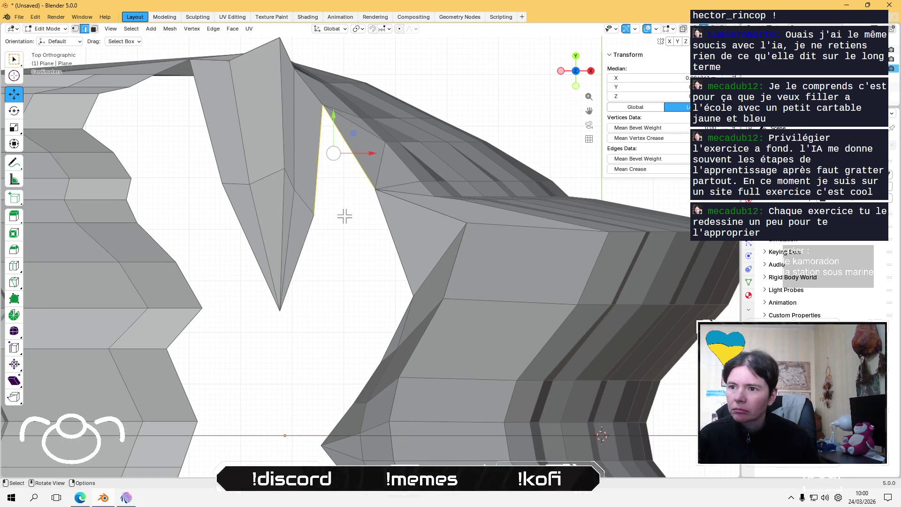
key(f)
click(344, 216)
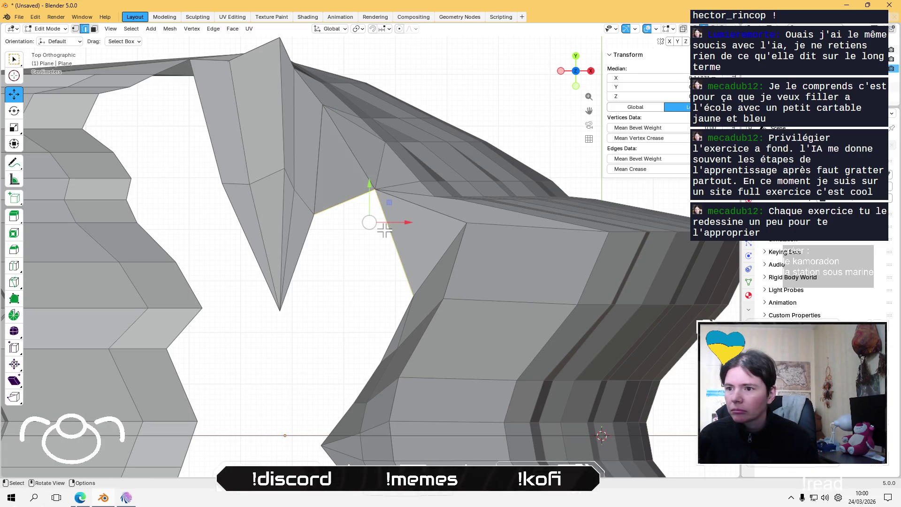
key(f)
click(380, 266)
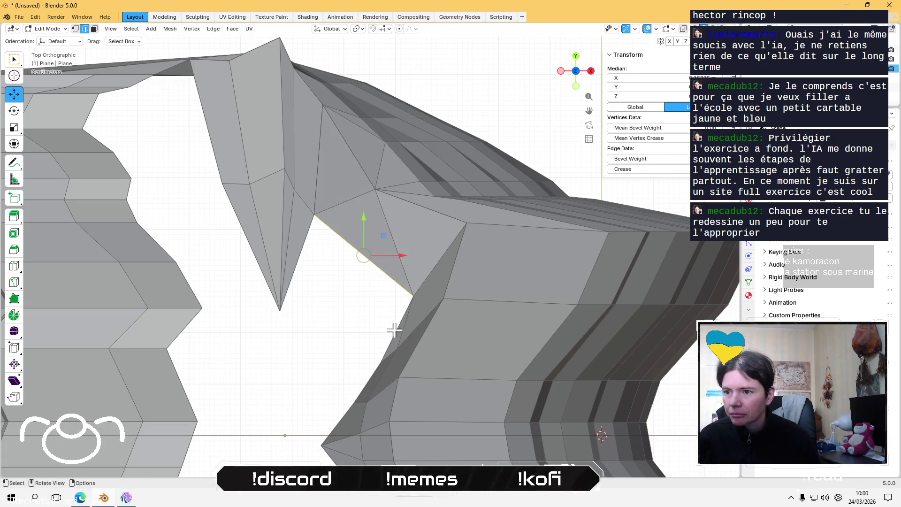
shift+click(394, 329)
key(f)
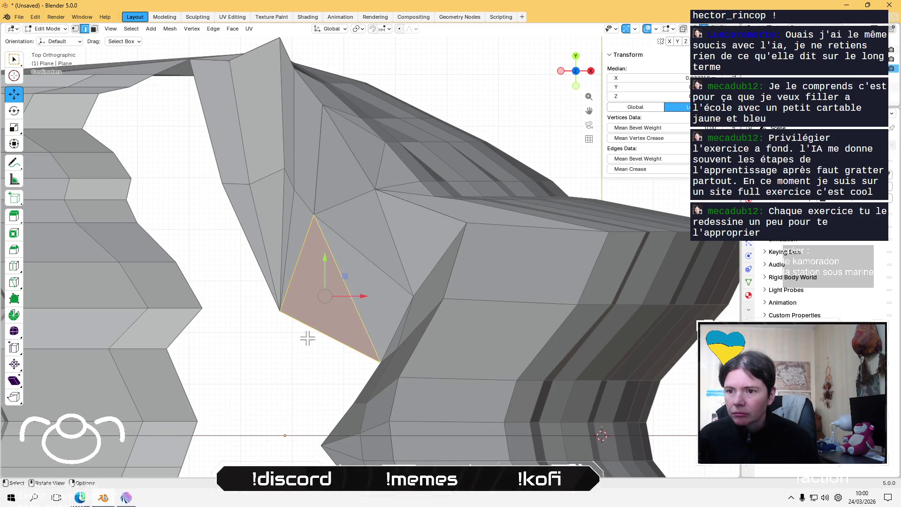
mouse_move(307, 338)
shift+middle_down()
mouse_move(327, 188)
mouse_move(318, 342)
shift+middle_up()
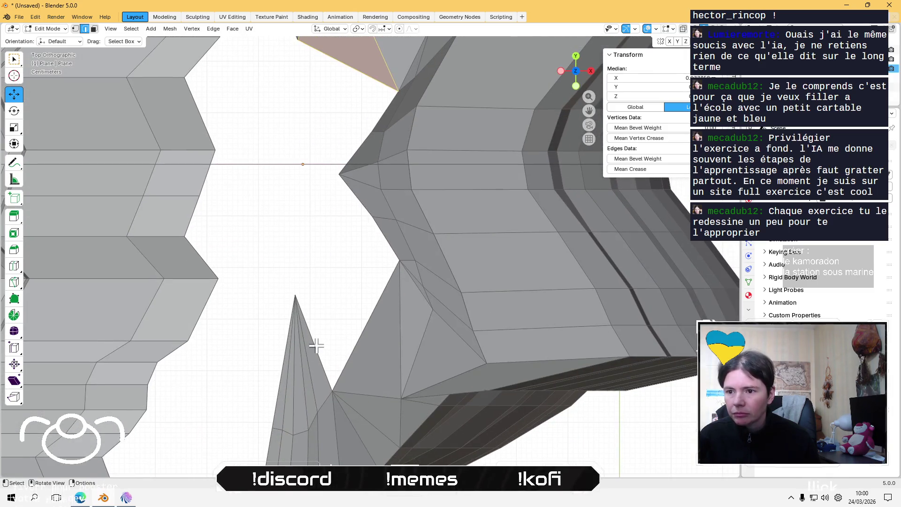
- Fill the two remaining gaps beside the cone with triangular faces
click(331, 343)
shift+click(358, 323)
key(f)
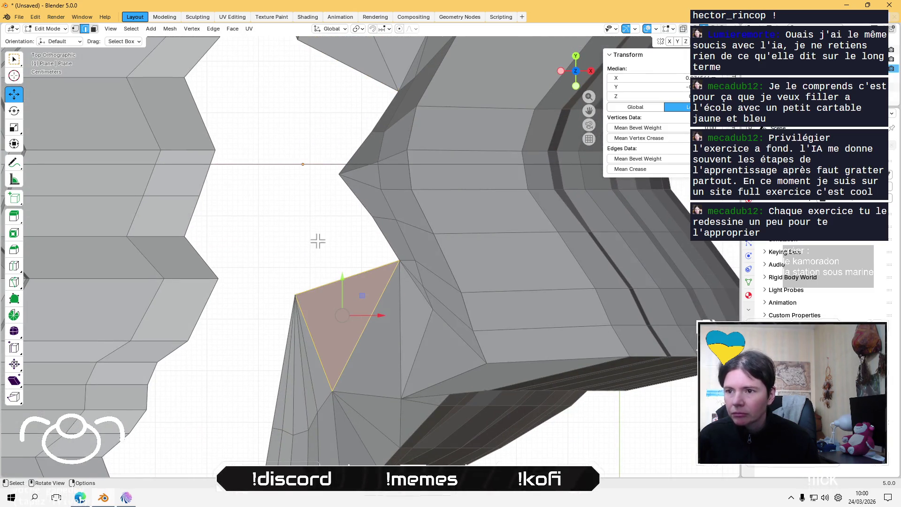
click(381, 224)
shift+middle_drag(334, 240, 322, 281)
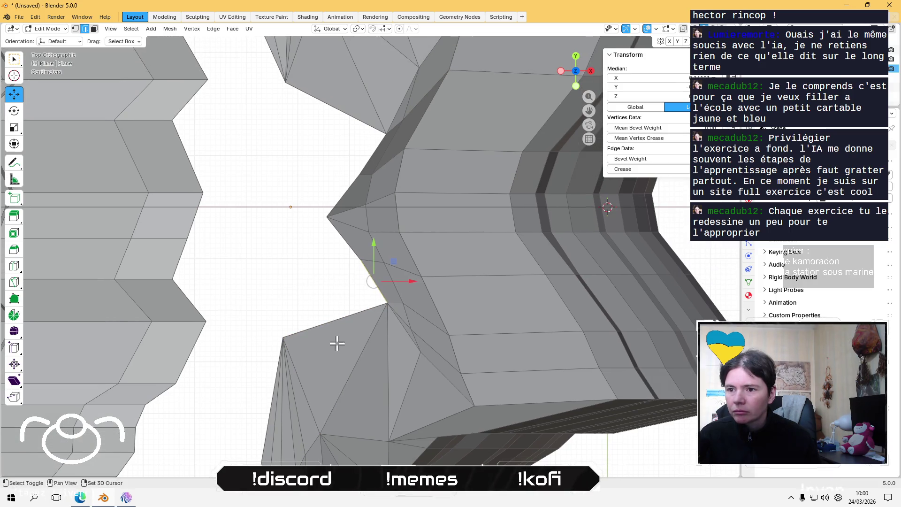
shift+click(343, 321)
key(f)
- Check the edges and triangle around the lower gap, then bring the lower mesh into view
click(275, 224)
mouse_move(274, 224)
shift+middle_down()
mouse_move(327, 317)
mouse_move(341, 230)
shift+middle_up()
click(380, 233)
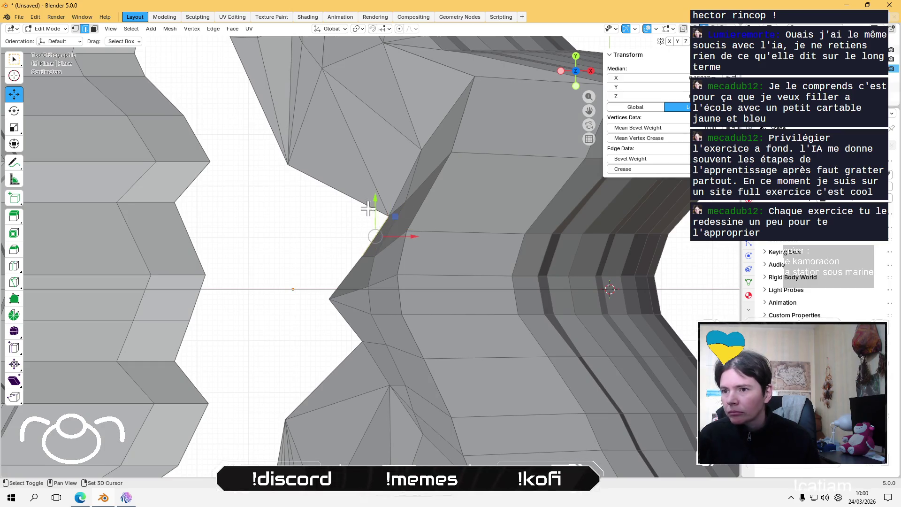
click(302, 210)
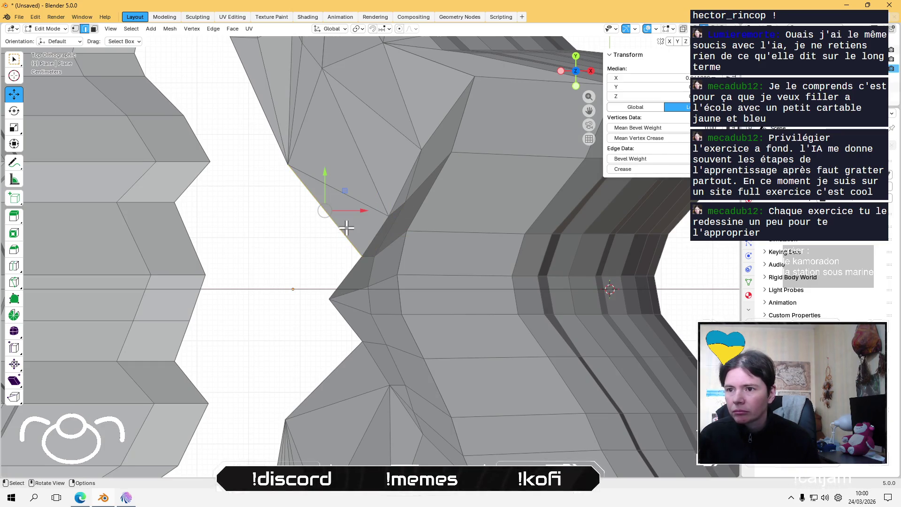
shift+click(346, 269)
shift+click(328, 290)
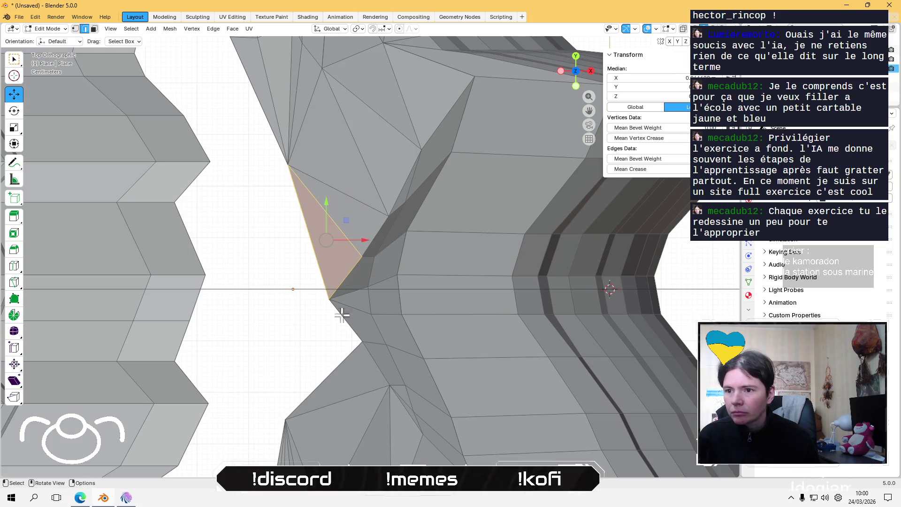
shift+click(346, 317)
shift+click(306, 326)
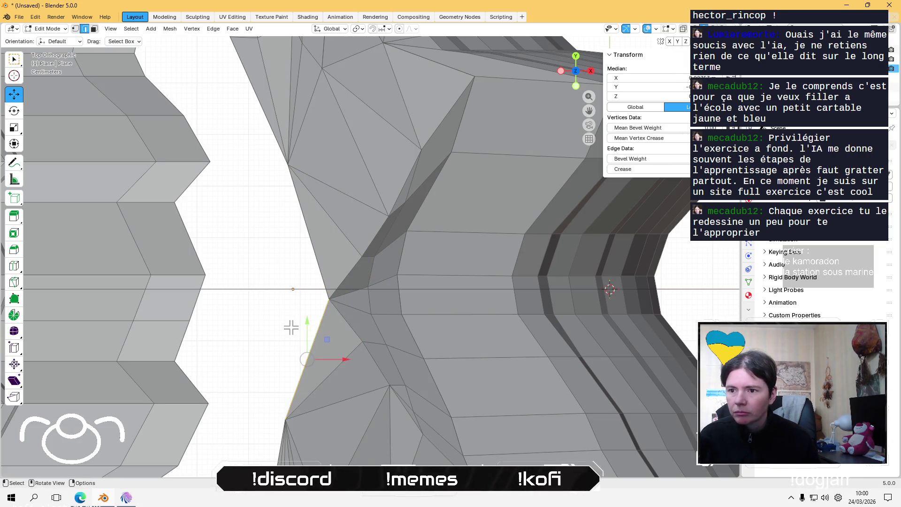
scroll(289, 325, down, 3)
scroll(289, 326, up, 1)
scroll(322, 194, up, 1)
scroll(241, 241, up, 1)
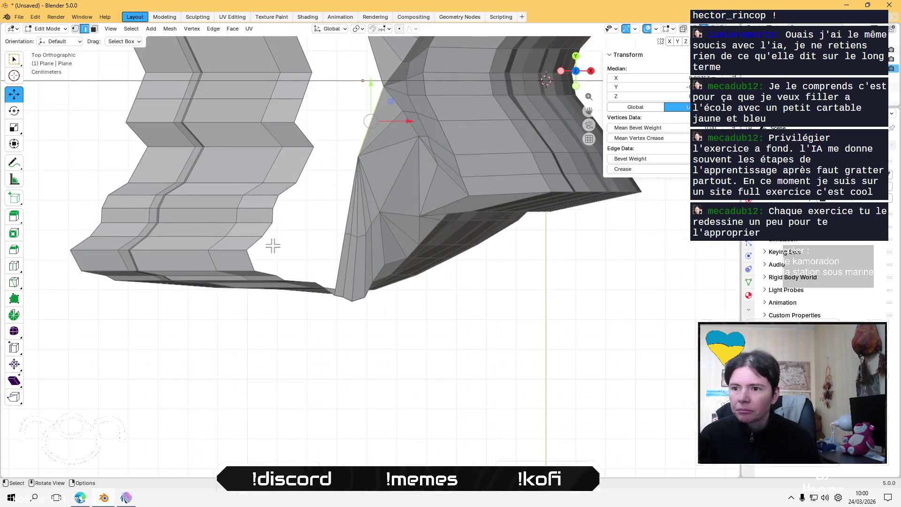
scroll(272, 245, up, 1)
shift+middle_drag(263, 251, 426, 296)
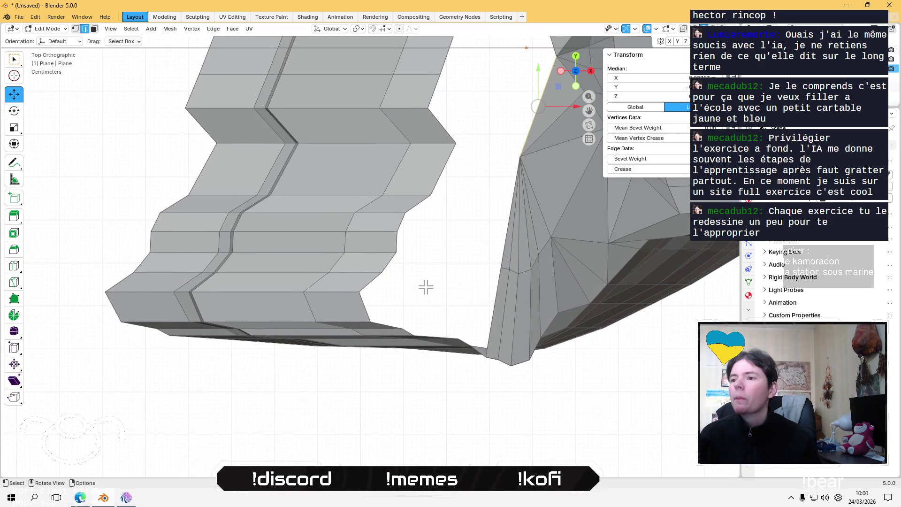
- In vertex select mode, probe the loose vertices around the lower gap, then clear the selection
key(1)
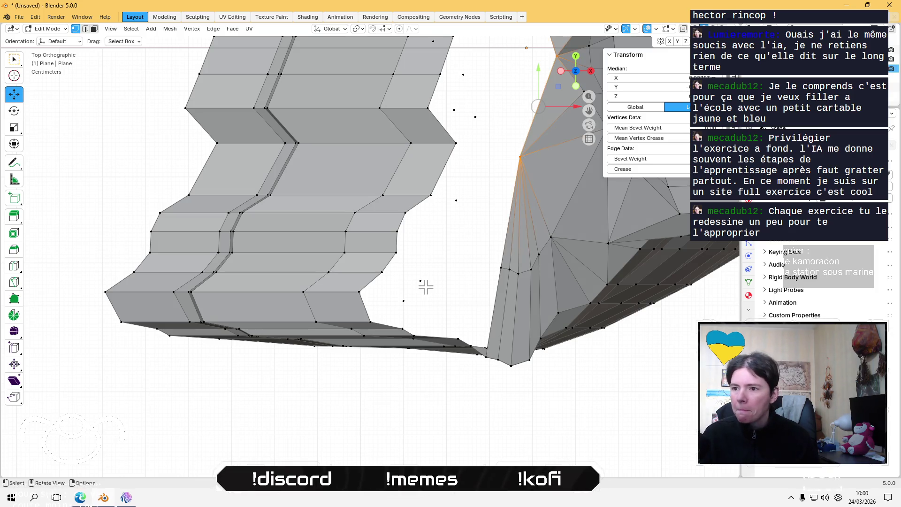
click(403, 301)
shift+click(434, 315)
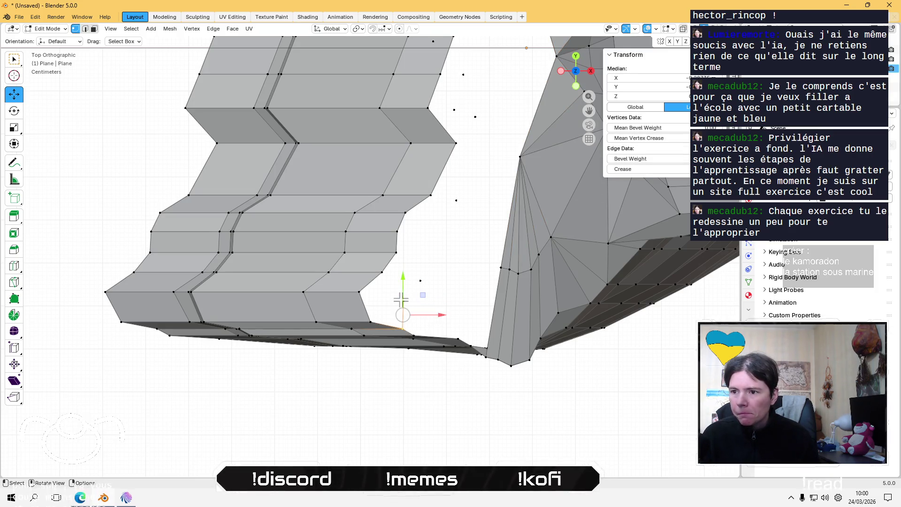
shift+click(401, 300)
shift+click(384, 297)
shift+click(421, 278)
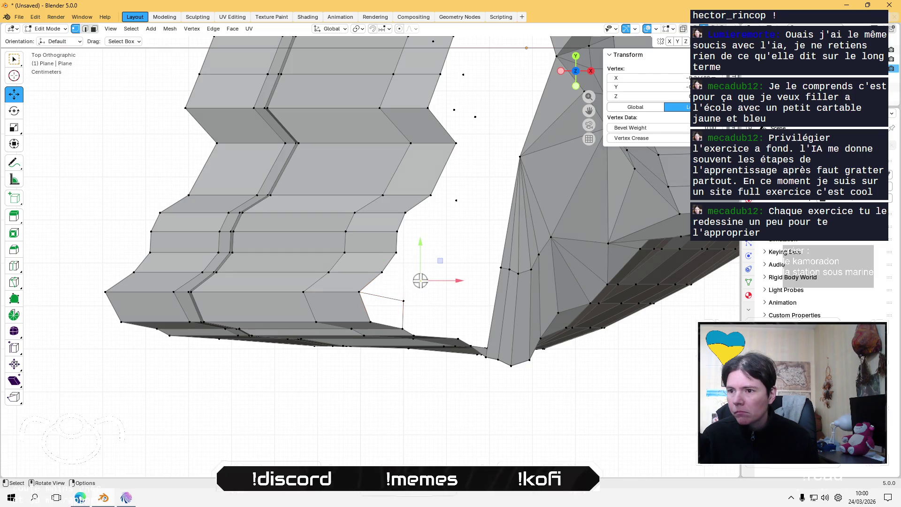
shift+click(404, 300)
shift+click(384, 298)
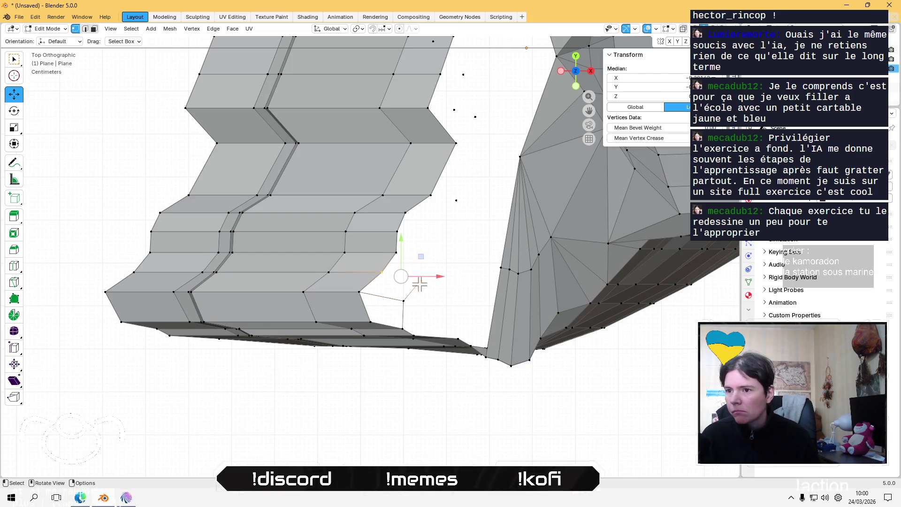
shift+click(381, 272)
shift+scroll(453, 251, down, 3)
click(402, 162)
scroll(422, 298, up, 3)
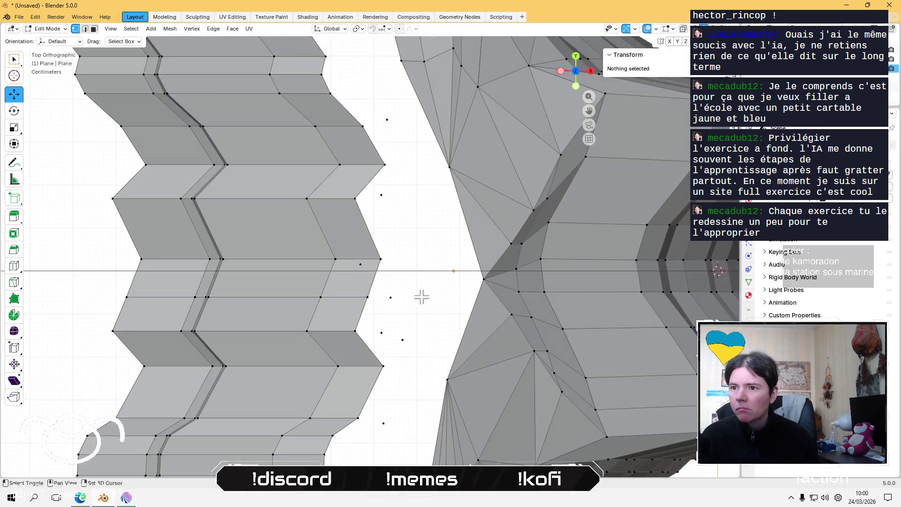
shift+scroll(398, 315, up, 2)
shift+scroll(402, 282, down, 1)
scroll(399, 277, up, 2)
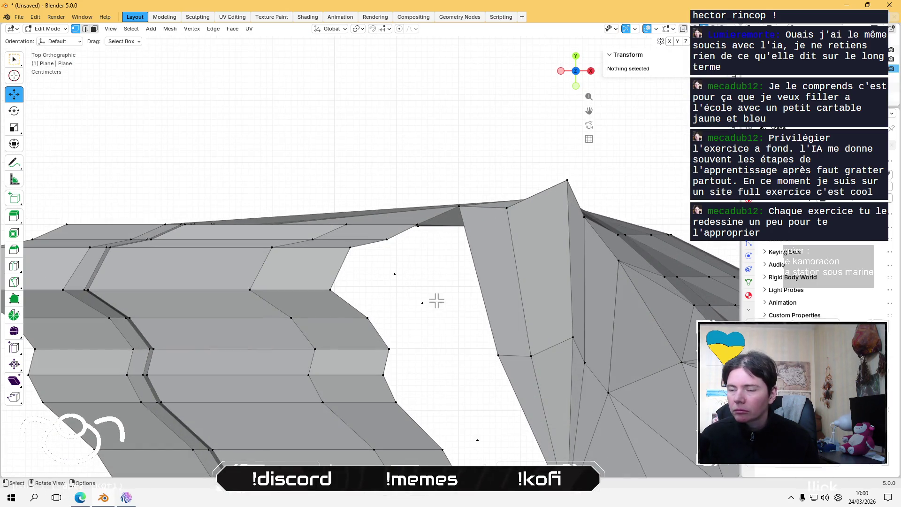
- Check the mesh in perspective, return to top view and probe the vertices around the upper gap
mouse_move(436, 301)
middle_down()
mouse_move(435, 347)
mouse_move(434, 317)
middle_up()
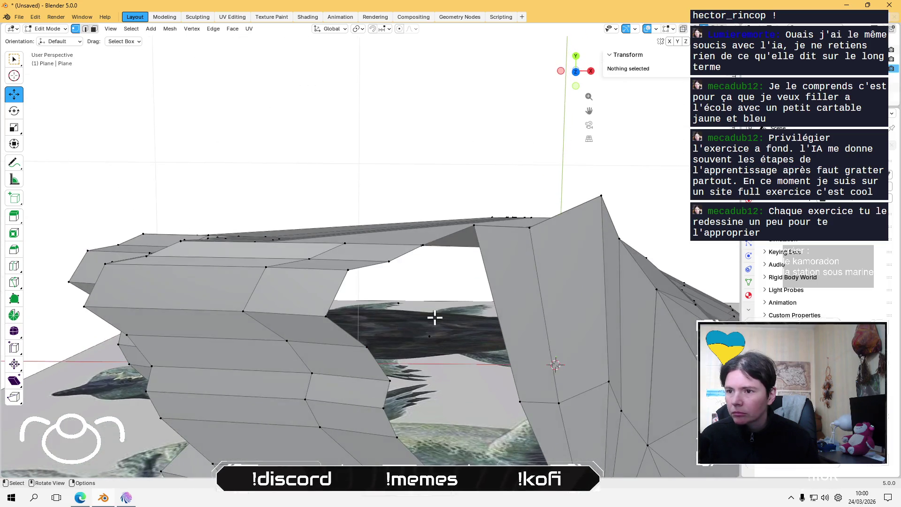
click(575, 71)
scroll(448, 325, up, 1)
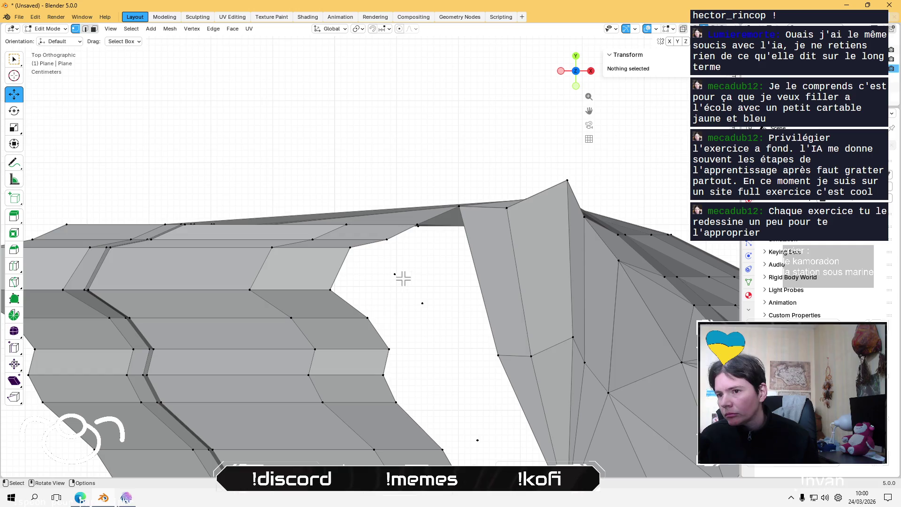
scroll(402, 281, down, 2)
scroll(410, 366, down, 2)
scroll(410, 366, up, 2)
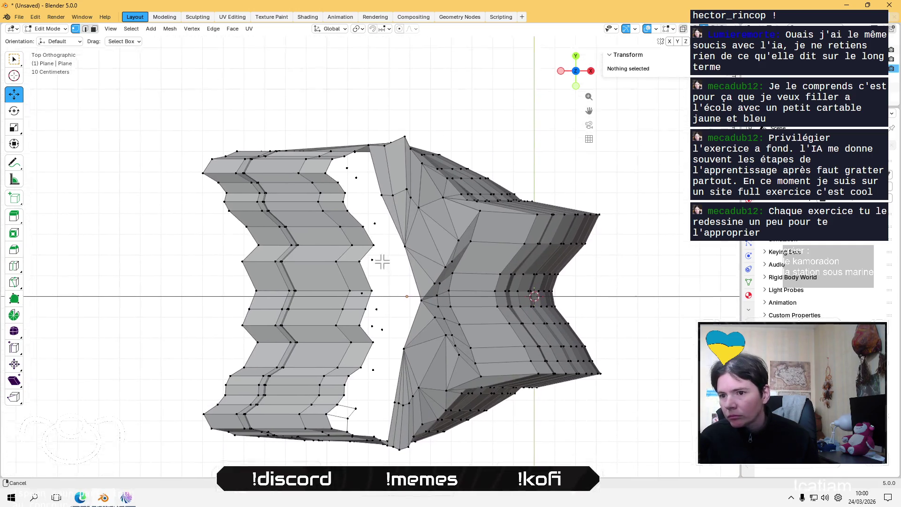
scroll(363, 198, up, 1)
click(336, 149)
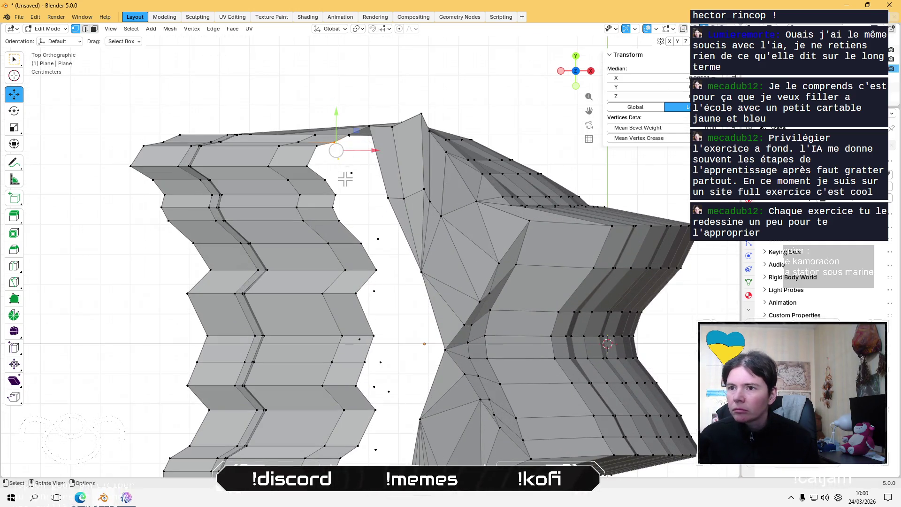
shift+click(310, 167)
shift+click(350, 172)
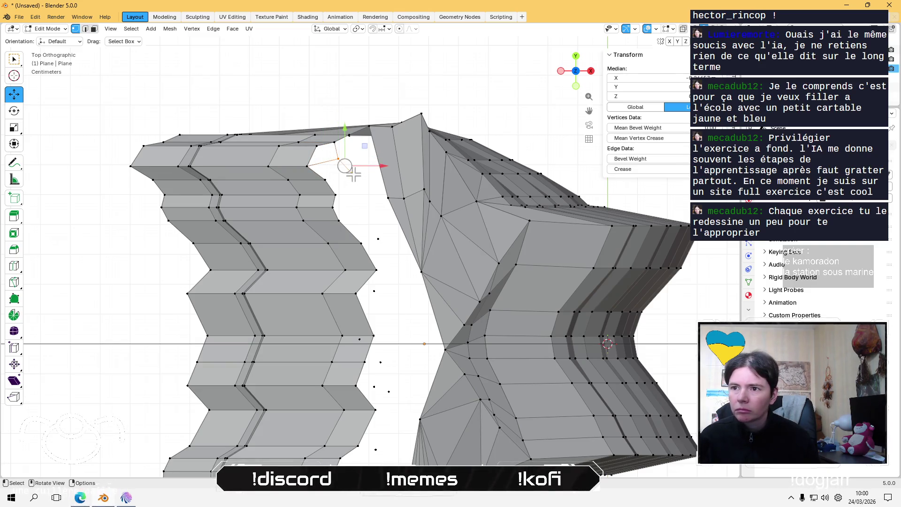
shift+click(335, 150)
shift+click(327, 179)
shift+click(352, 173)
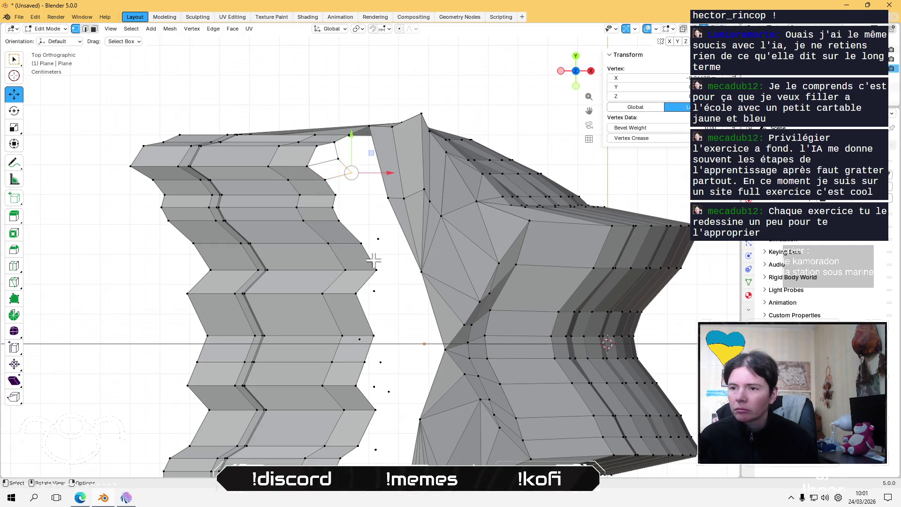
shift+middle_drag(373, 262, 372, 115)
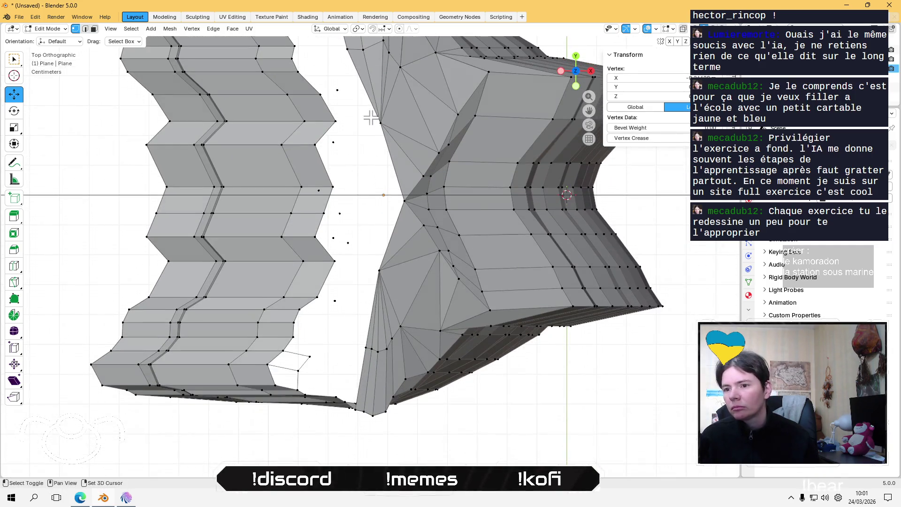
shift+click(330, 302)
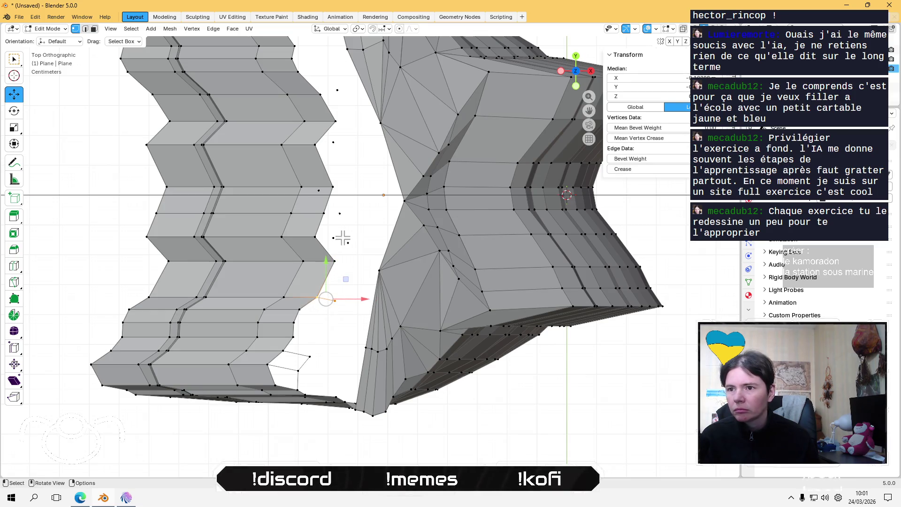
shift+middle_drag(346, 239, 363, 294)
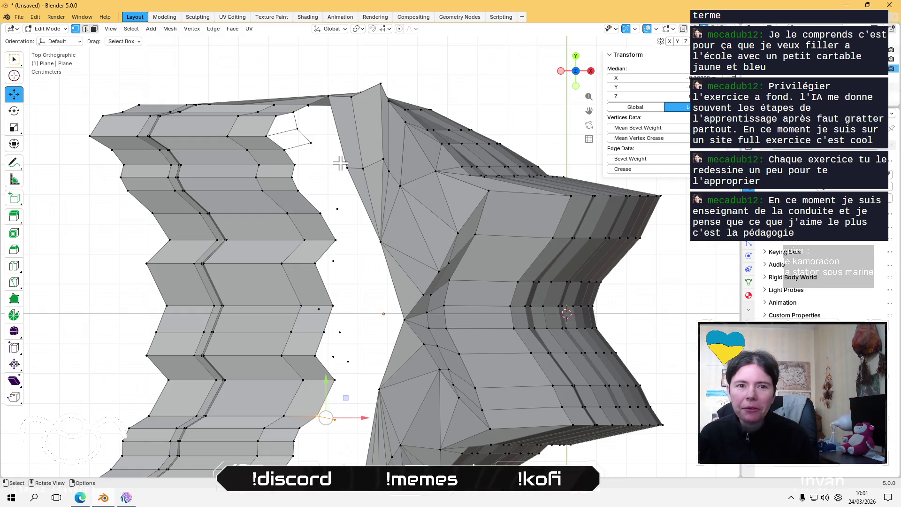
- Delete the two stray vertices beside the left gap edge using X > Vertices
click(335, 204)
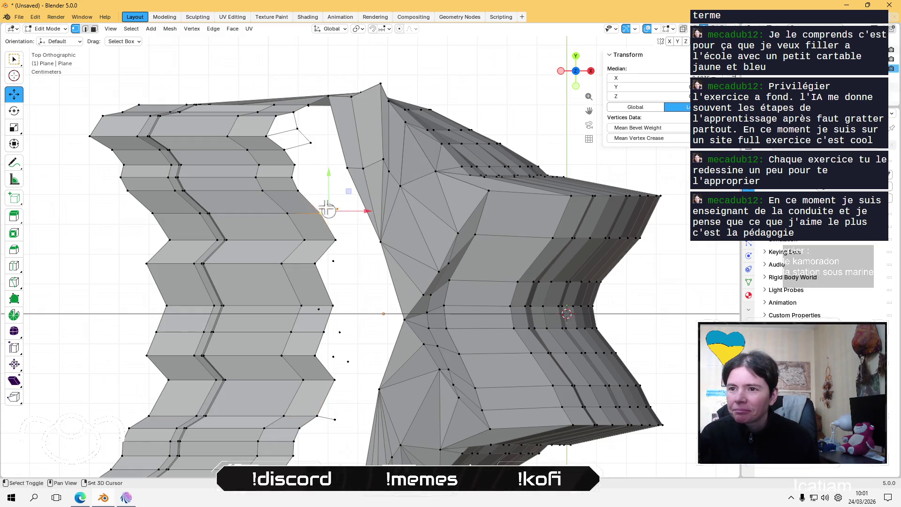
shift+middle_drag(353, 335, 355, 296)
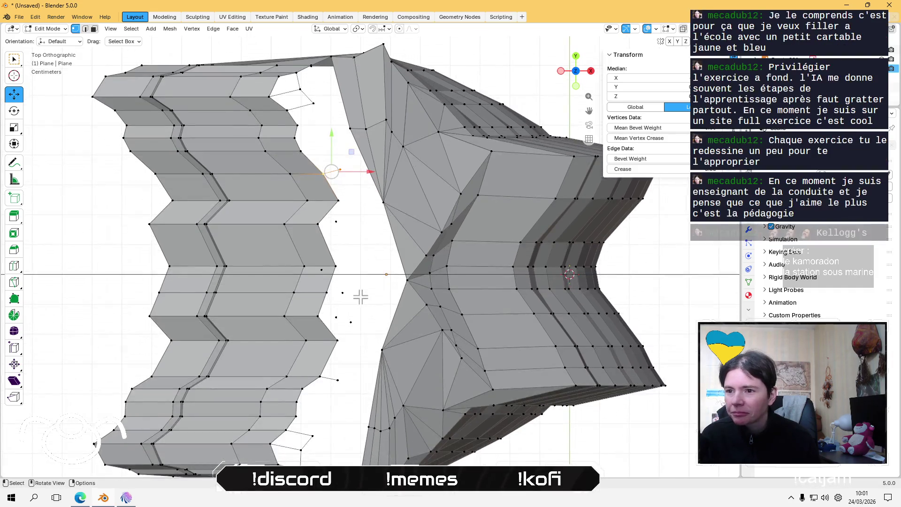
click(332, 294)
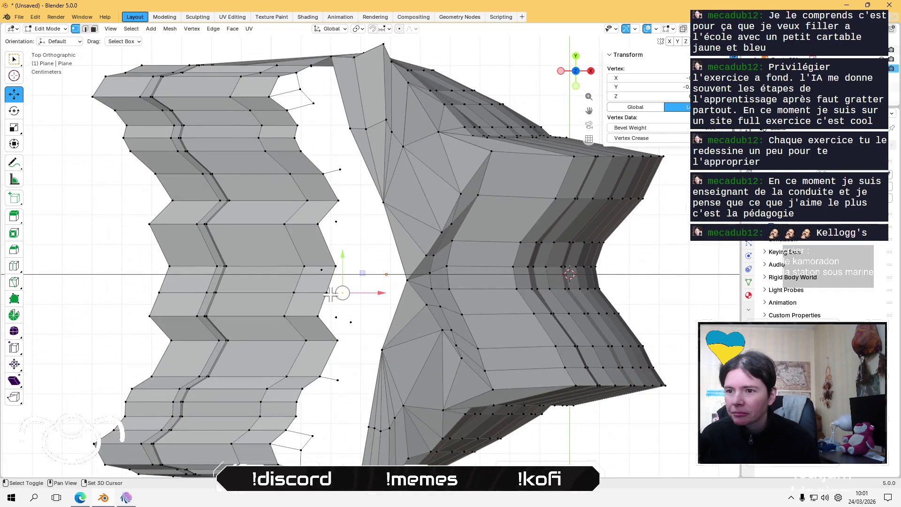
click(319, 226)
shift+click(326, 267)
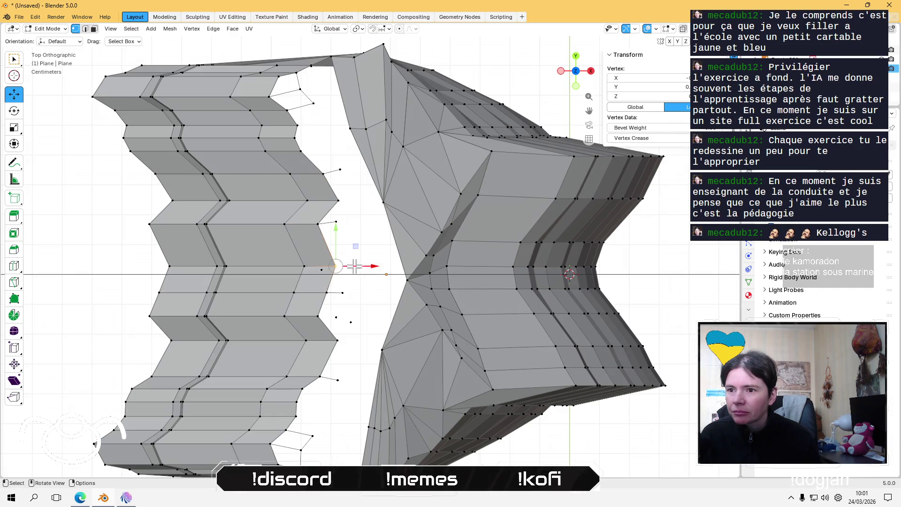
click(322, 272)
key(x)
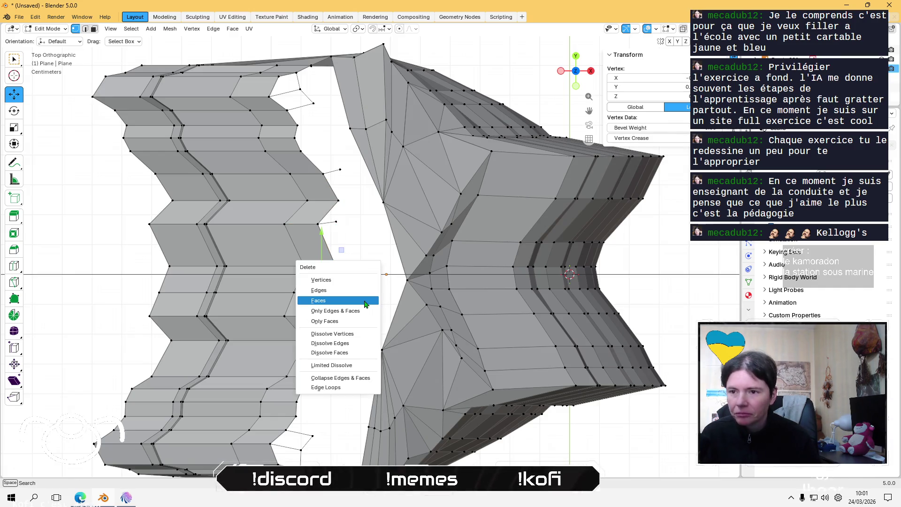
click(337, 282)
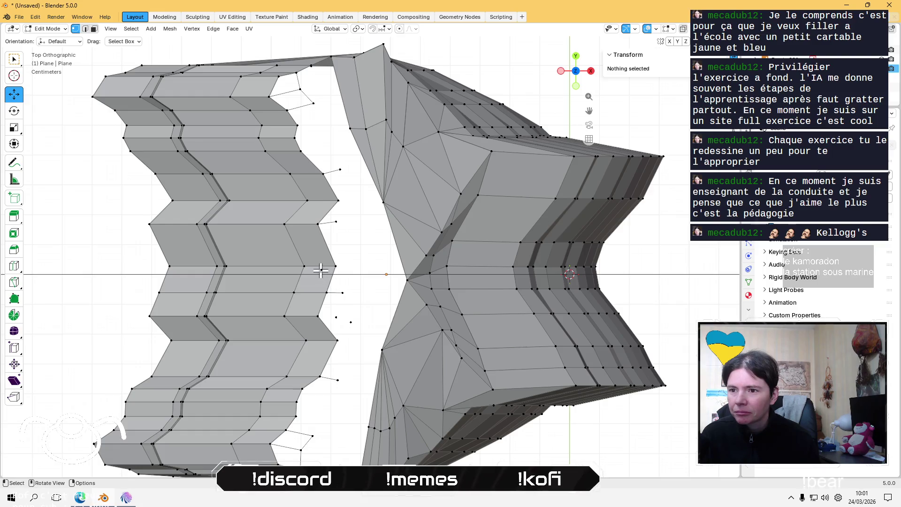
click(321, 270)
key(x)
click(322, 275)
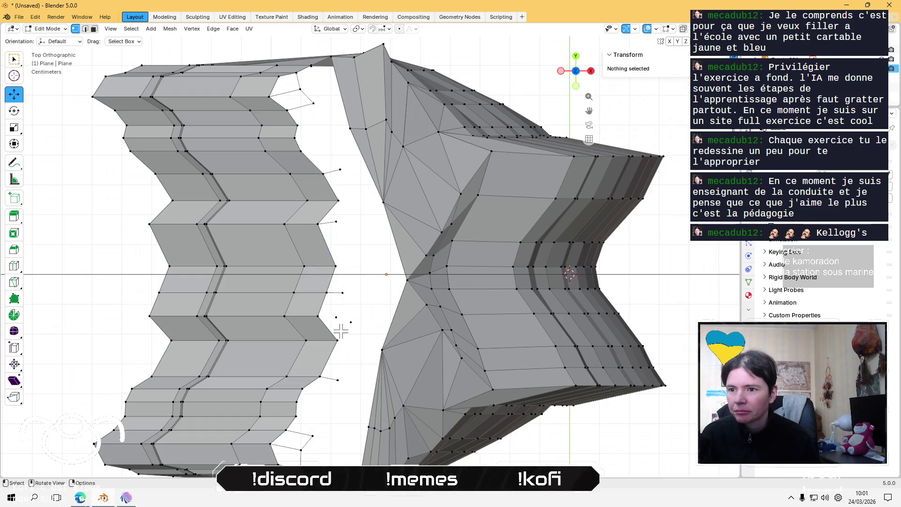
- Clear the selection and select the vertices along the upper gap edge
click(327, 316)
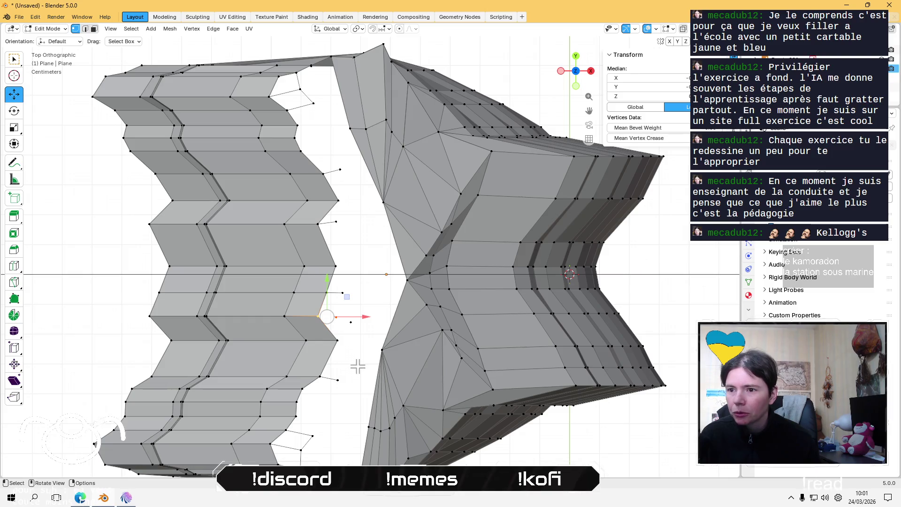
shift+middle_drag(335, 407, 325, 380)
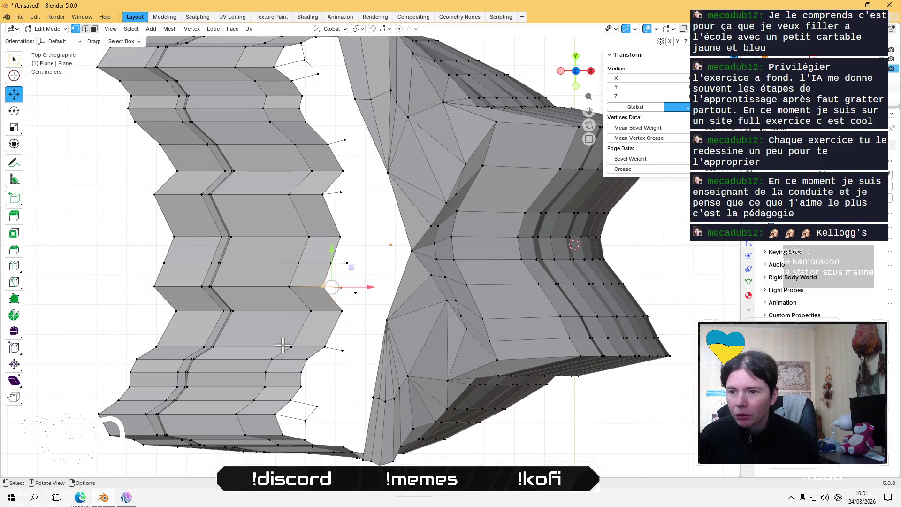
click(107, 266)
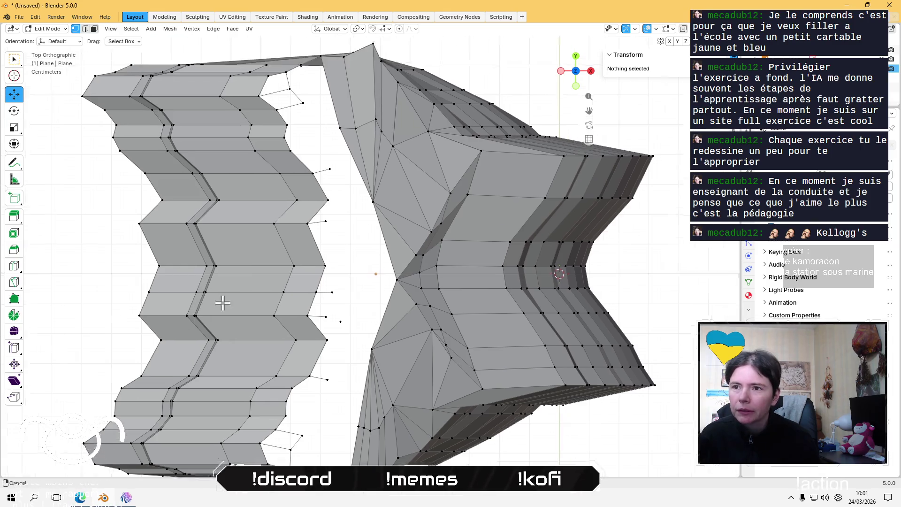
shift+middle_drag(212, 290, 209, 348)
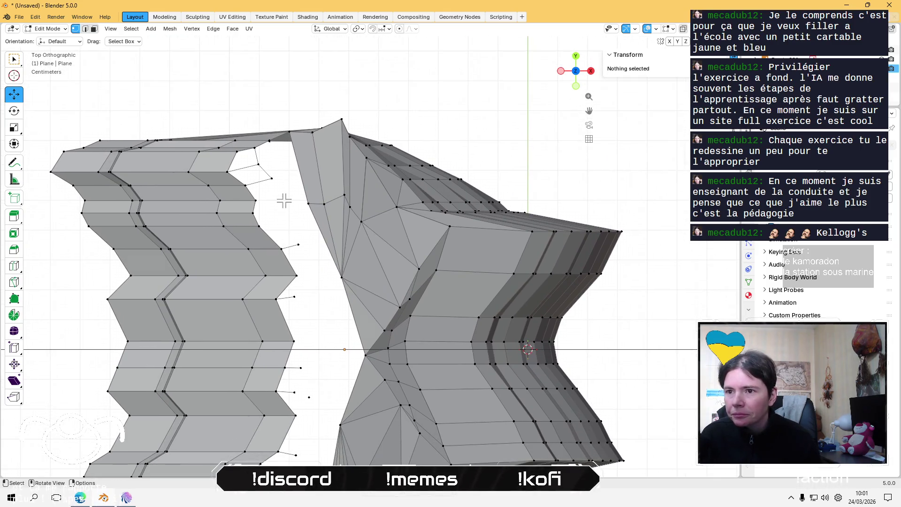
click(272, 180)
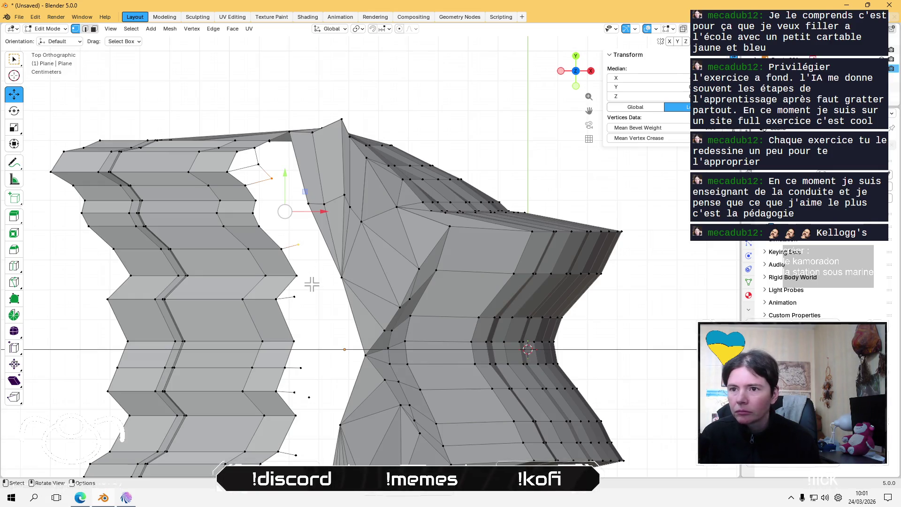
- Subdivide the selected upper gap edges with Number of Cuts set to 3
right_click(281, 204)
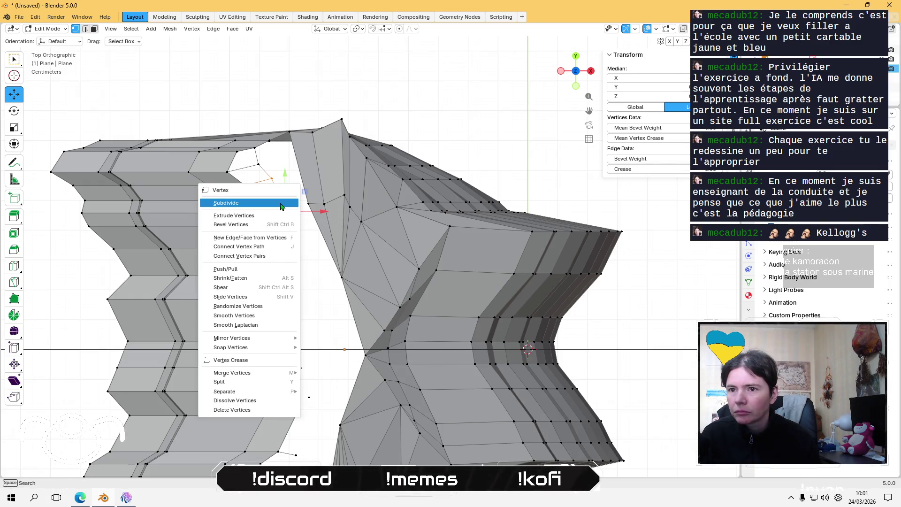
click(280, 204)
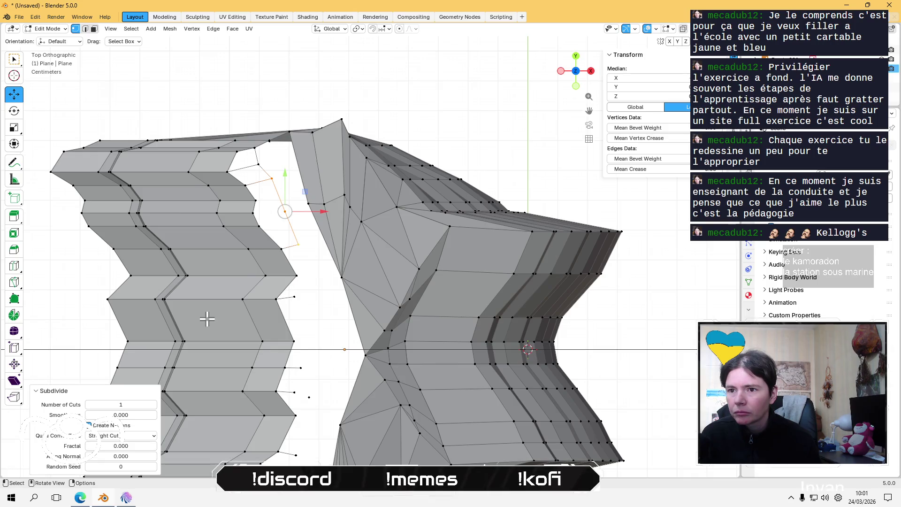
click(156, 406)
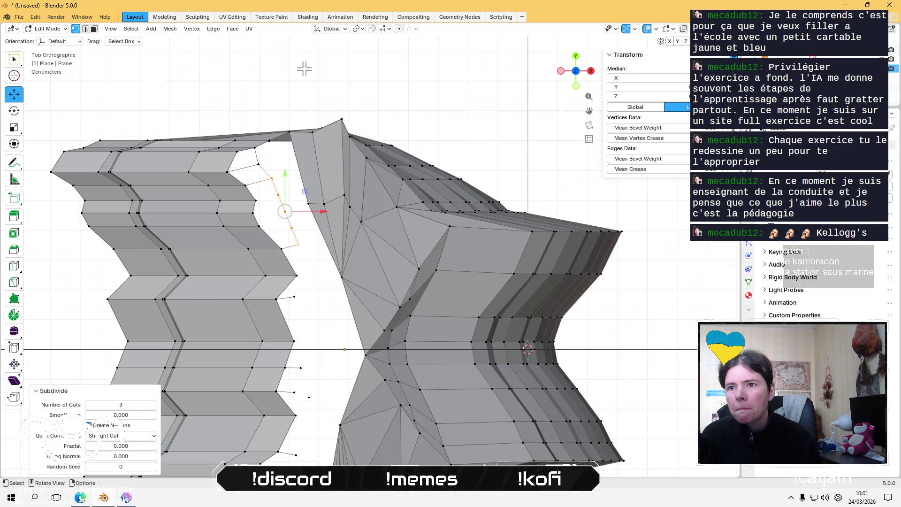
- Inspect the new vertices on the upper strip, then clear the selection
click(290, 121)
click(278, 197)
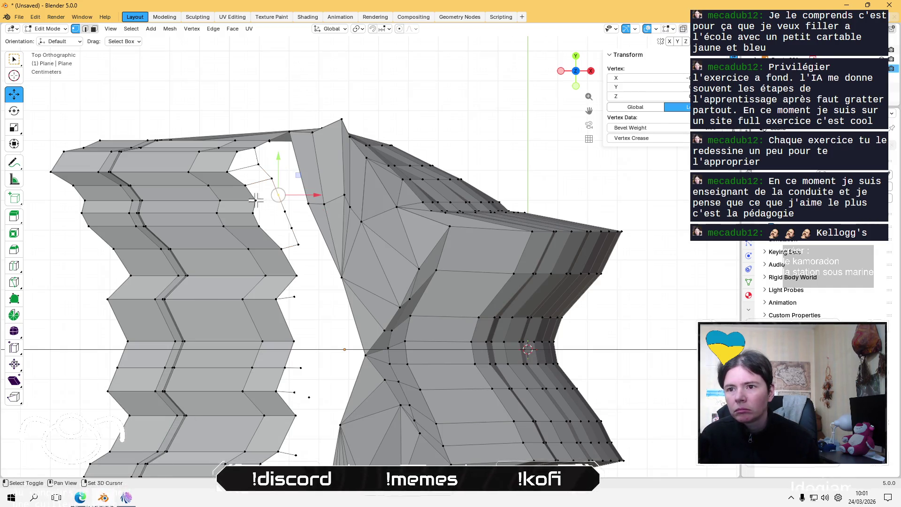
click(270, 217)
shift+click(279, 198)
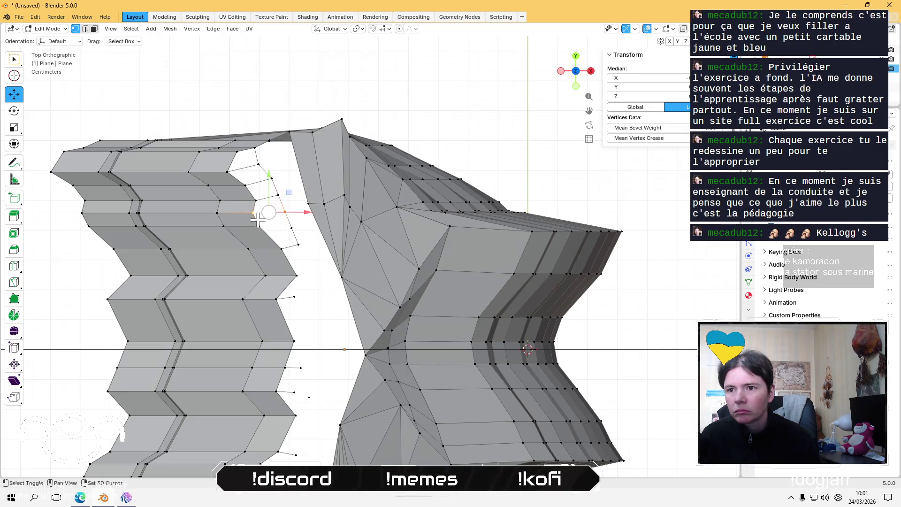
shift+click(298, 244)
shift+click(259, 226)
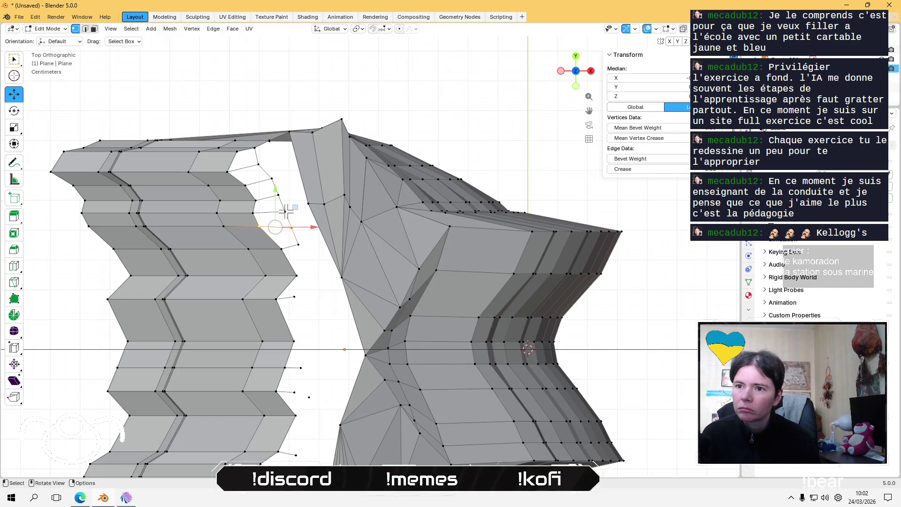
click(313, 75)
shift+middle_drag(298, 362, 309, 186)
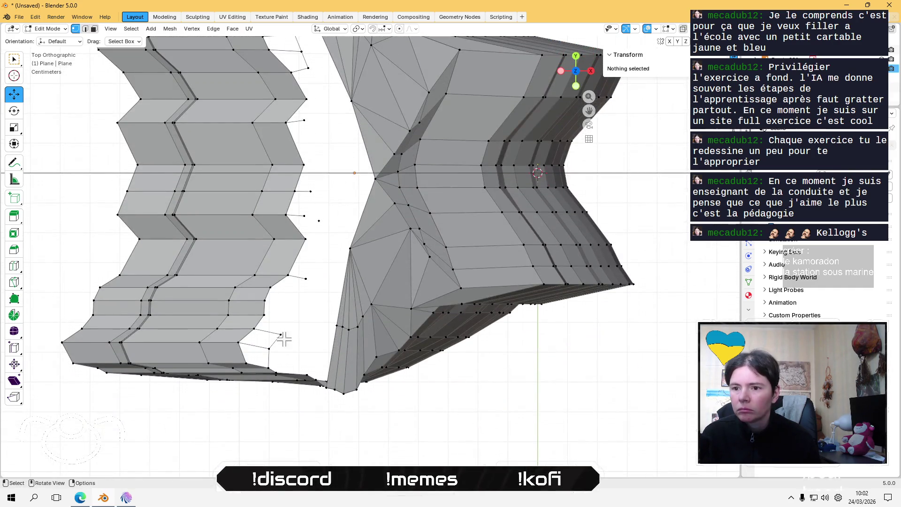
- Select the lower gap edge and subdivide it with Number of Cuts set to 3
click(306, 280)
shift+click(281, 333)
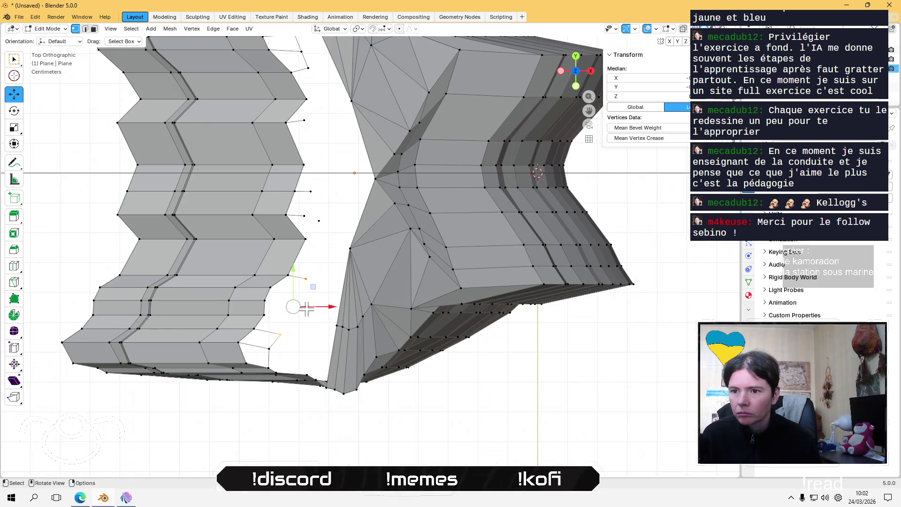
right_click(296, 305)
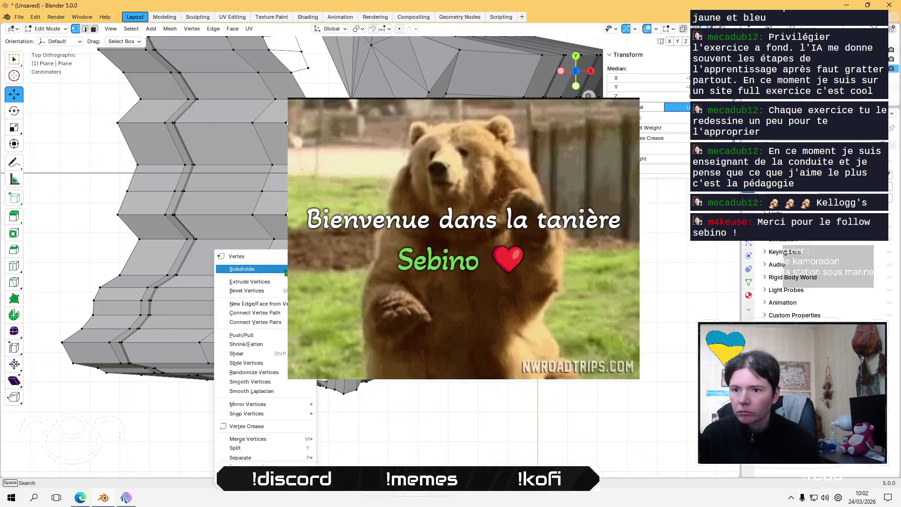
click(254, 276)
drag(141, 404, 162, 404)
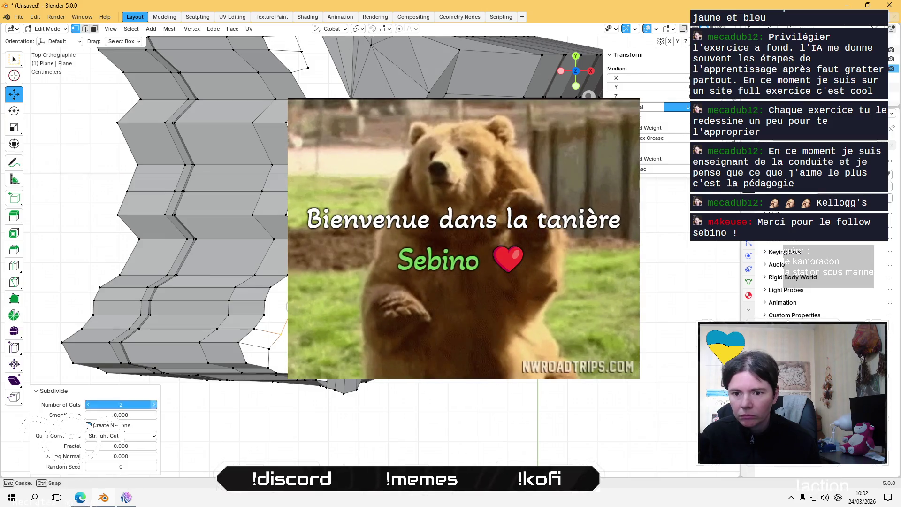
- Delete the leftover stray vertex beside the gap with X > Vertices and zoom out to the whole mesh
click(279, 280)
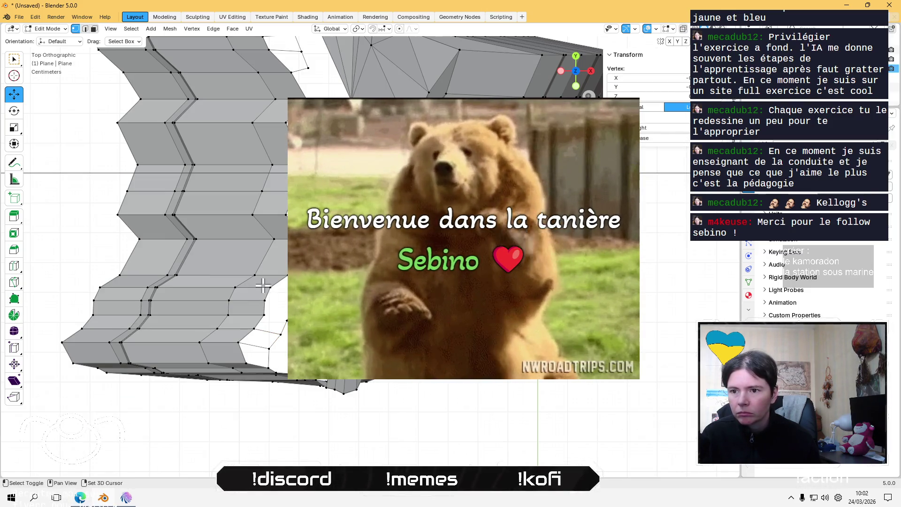
shift+click(285, 323)
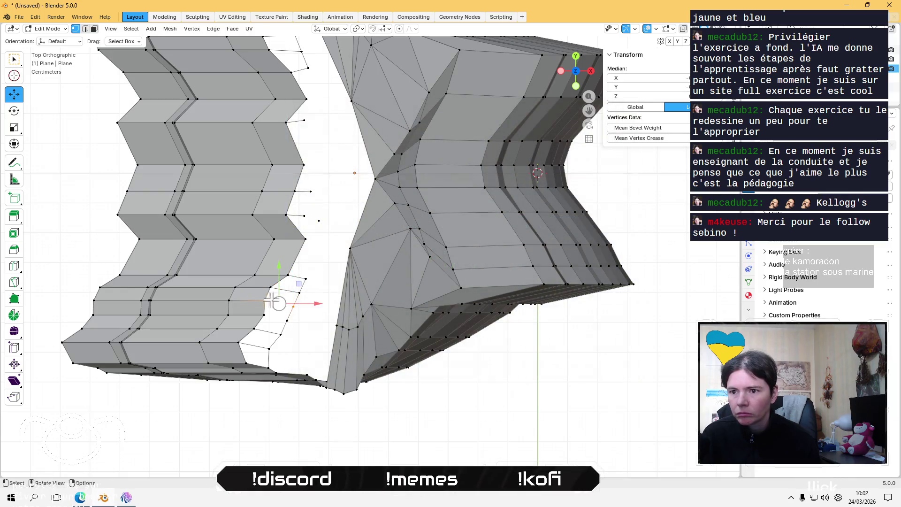
shift+middle_drag(287, 223, 263, 270)
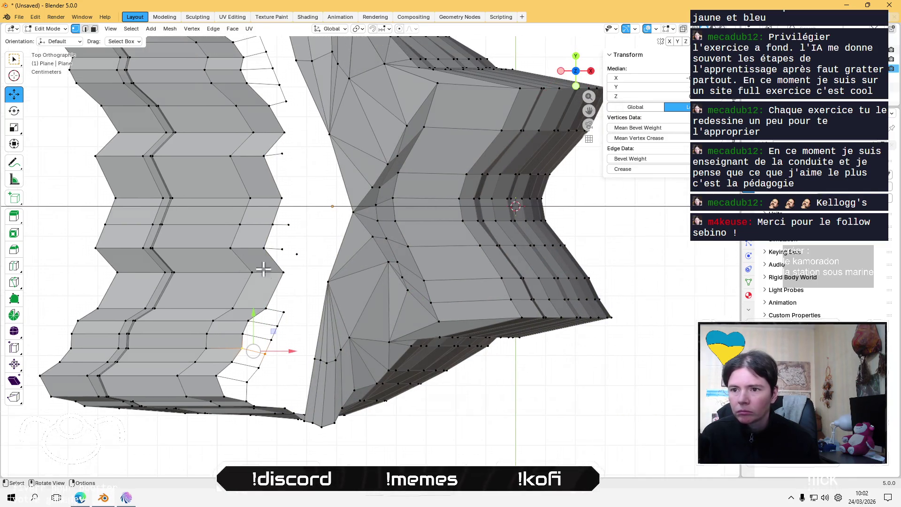
click(296, 254)
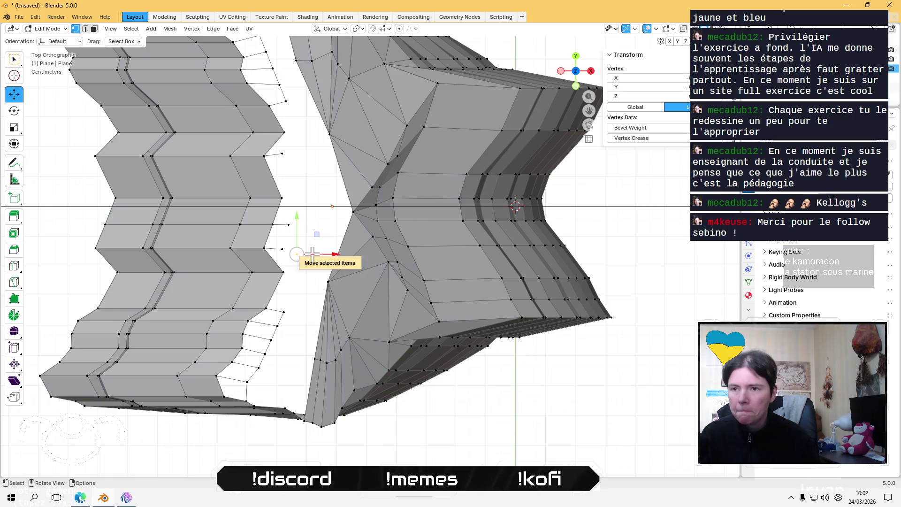
key(x)
click(312, 256)
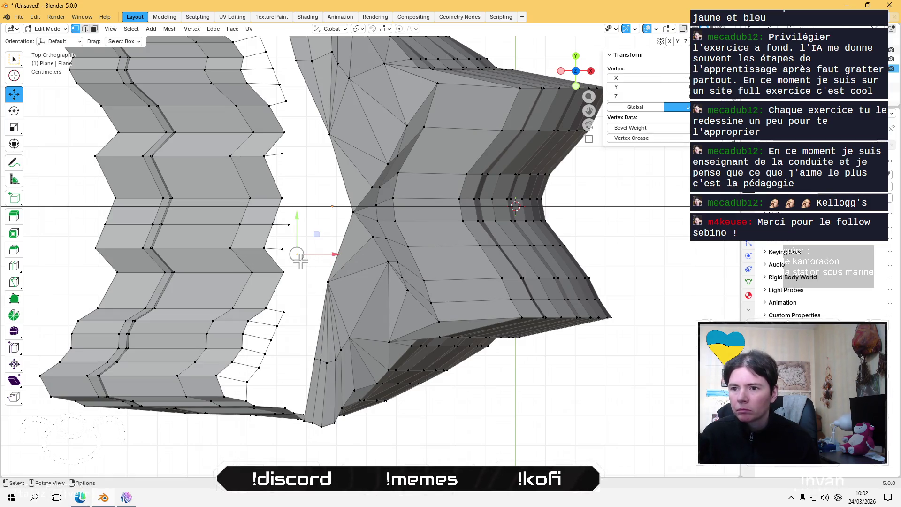
middle_drag(304, 260, 306, 266)
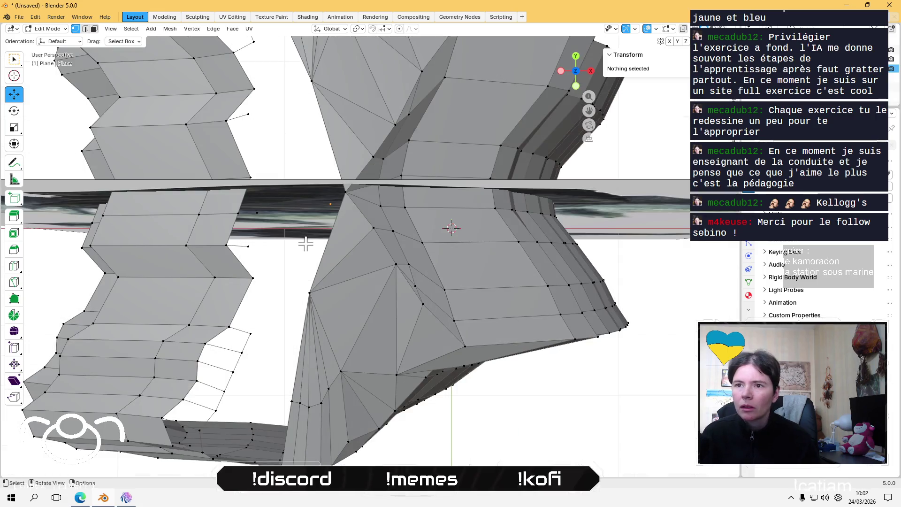
scroll(306, 268, down, 4)
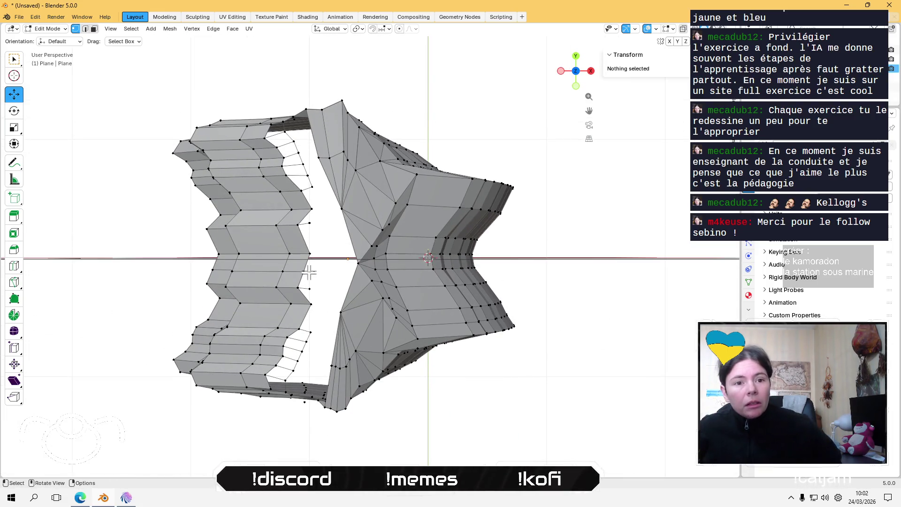
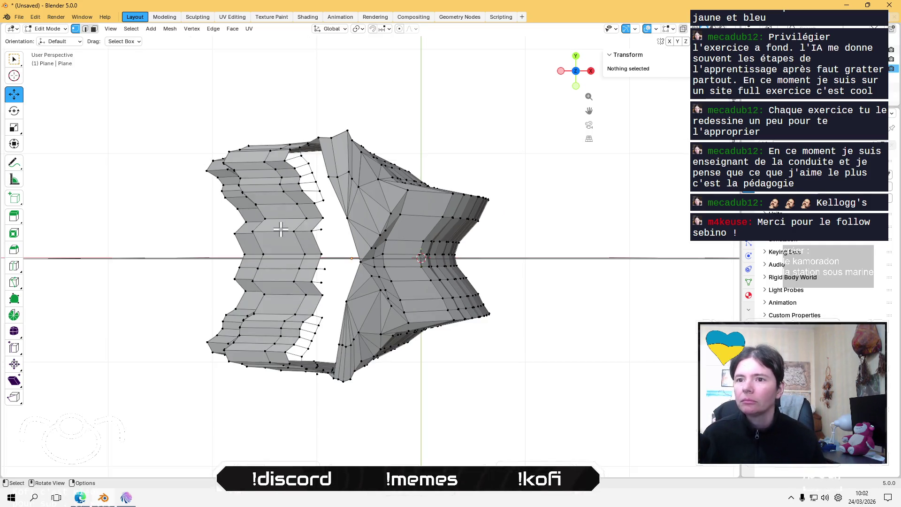
scroll(282, 229, up, 4)
- Subdivide the edge between two selected vertices on the wall mesh's open gap
mouse_move(284, 227)
middle_down()
mouse_move(320, 220)
mouse_move(305, 192)
middle_up()
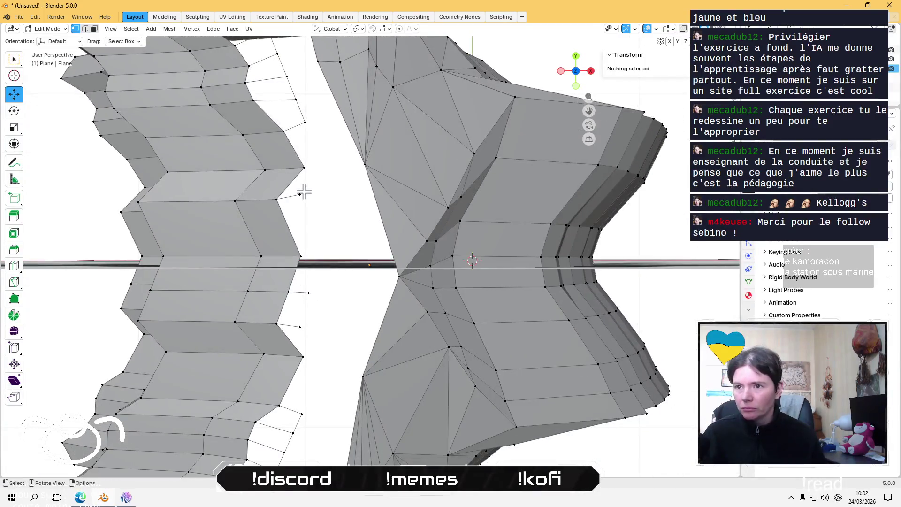
mouse_move(307, 98)
middle_down()
mouse_move(363, 274)
mouse_move(324, 192)
middle_up()
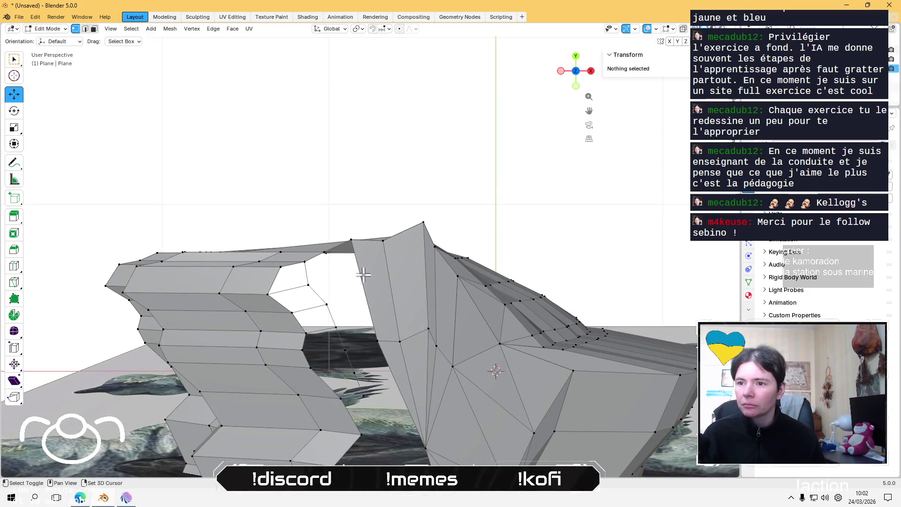
middle_drag(299, 147, 284, 62)
mouse_move(297, 172)
middle_down()
mouse_move(352, 165)
mouse_move(366, 197)
middle_up()
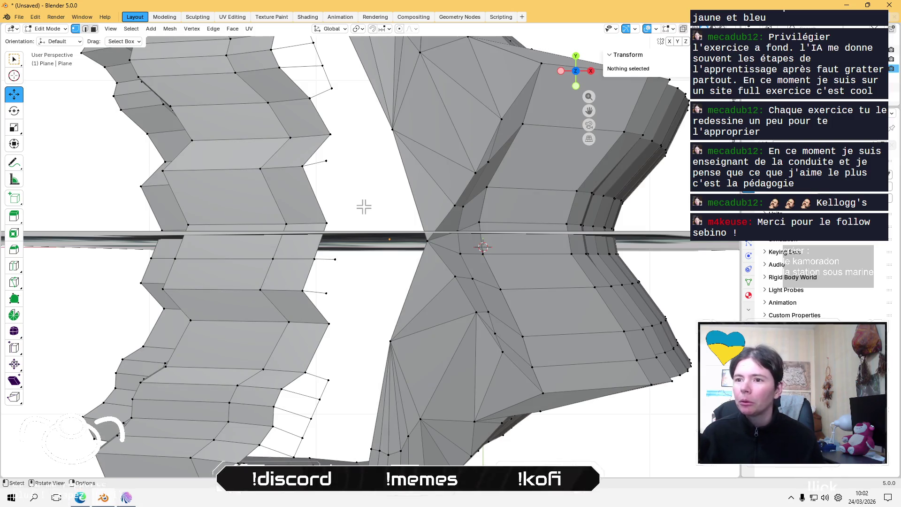
click(327, 161)
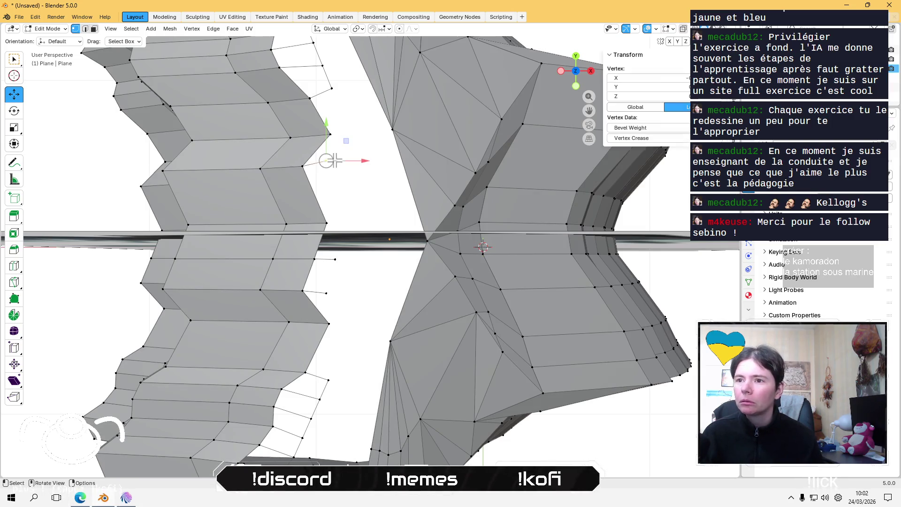
shift+click(341, 262)
right_click(326, 202)
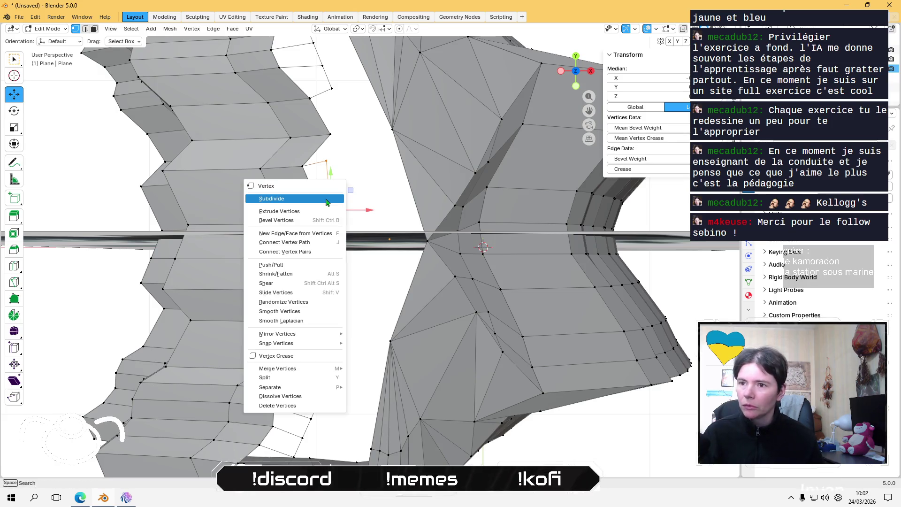
click(325, 202)
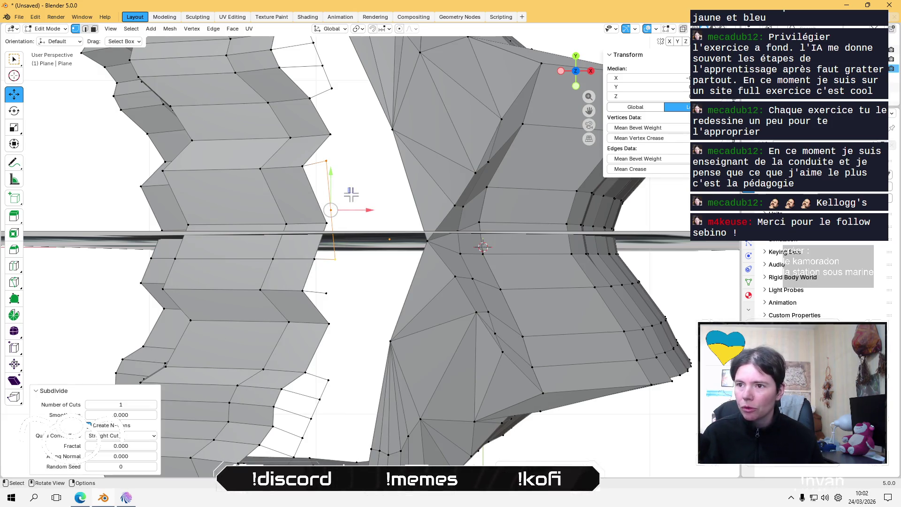
- Pull the newly created gap vertex outward to form an extra fold in the opening
drag(355, 188, 363, 202)
right_click(364, 202)
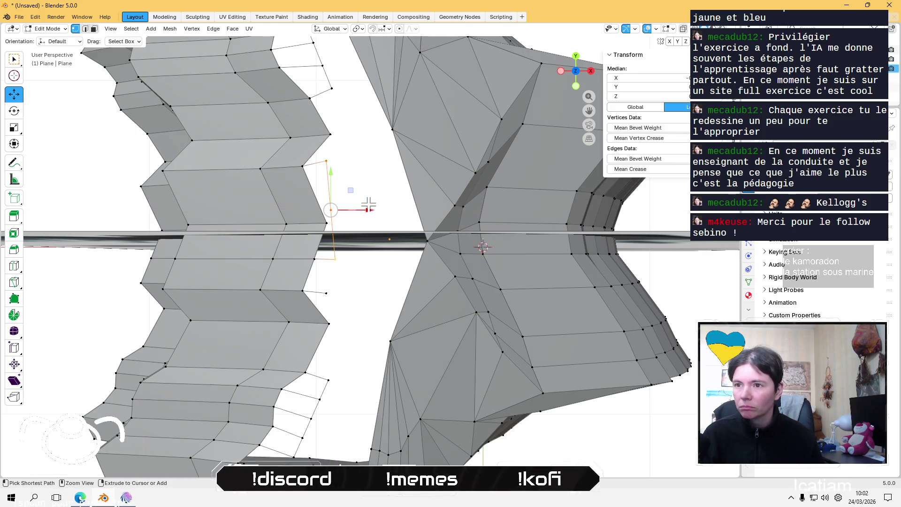
click(329, 209)
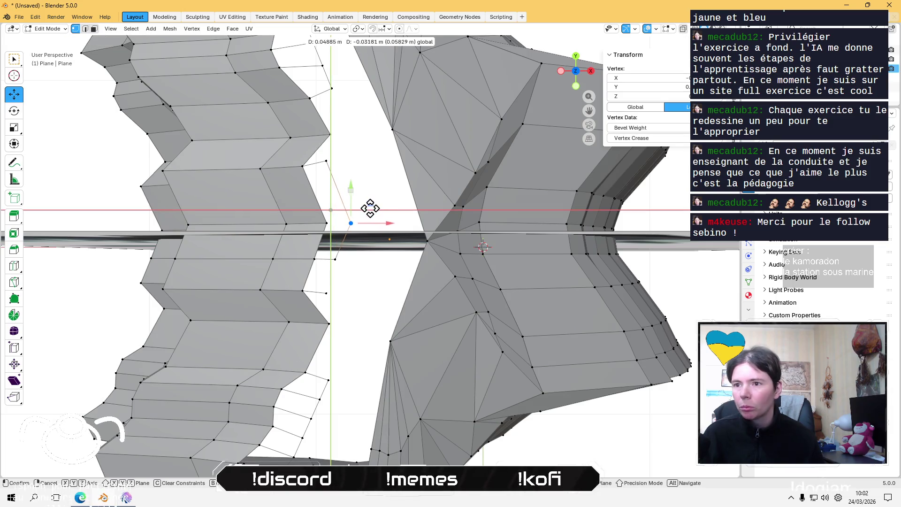
click(370, 207)
- Select the next pair of vertices lower down the gap edge for subdividing
middle_drag(373, 307, 319, 240)
shift+click(321, 266)
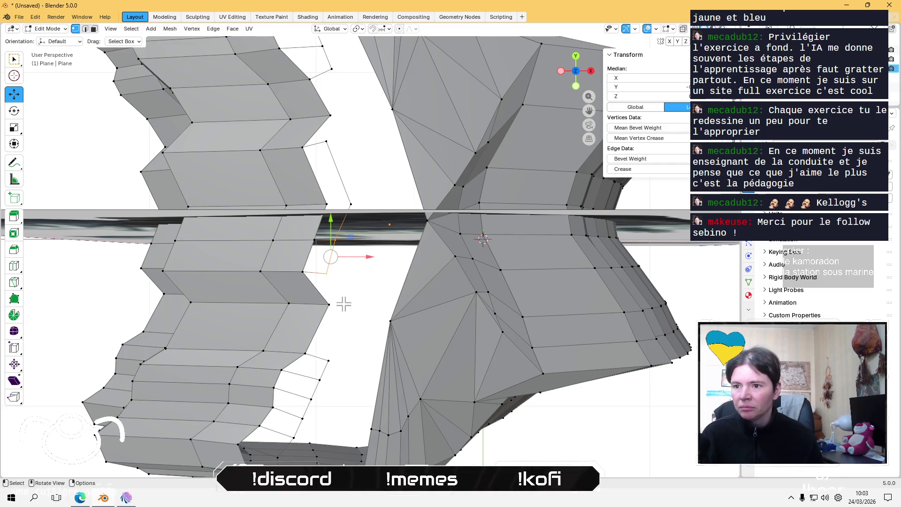
click(333, 276)
shift+click(331, 358)
- Subdivide the selected lower gap edge and move its new middle vertex outward
right_click(346, 291)
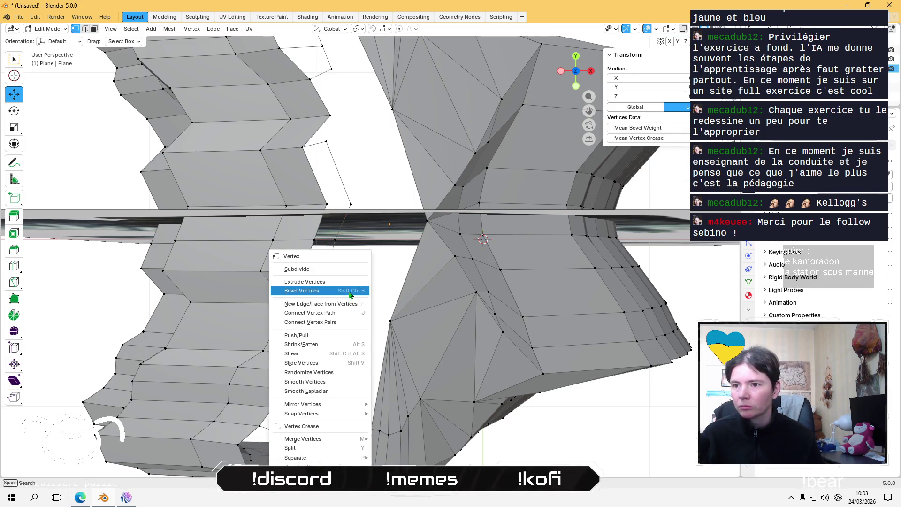
key(Escape)
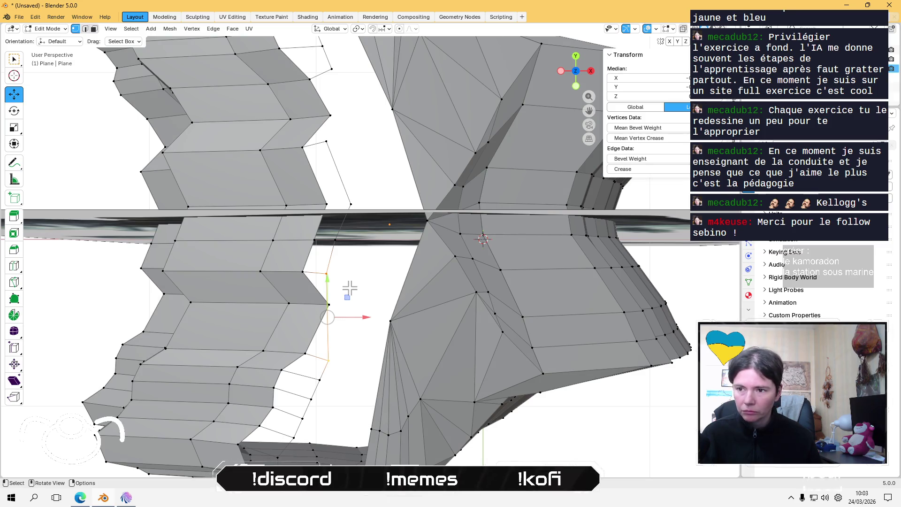
right_click(346, 290)
click(348, 278)
click(328, 316)
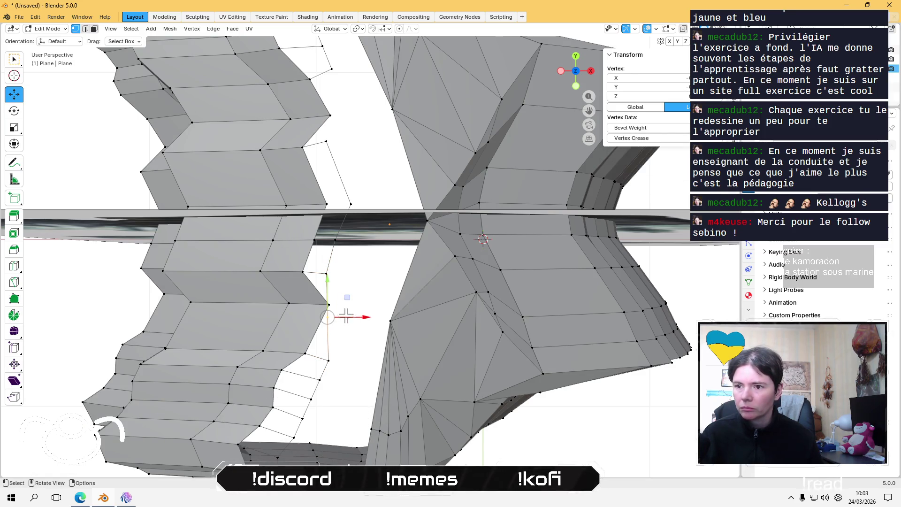
key(g)
key(shift+z)
click(373, 285)
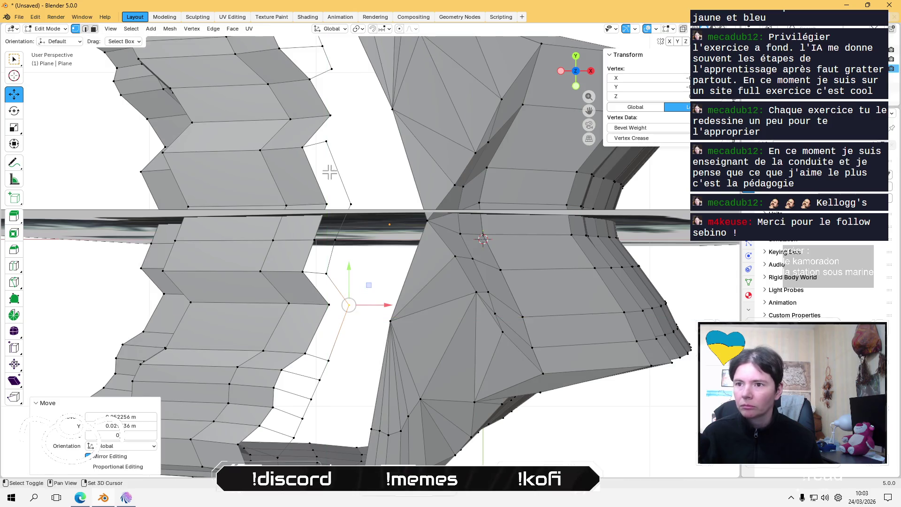
- Subdivide the vertical run of gap edges and drag a new vertex onto the rock mesh's vertex
mouse_move(371, 285)
middle_down()
mouse_move(337, 258)
mouse_move(342, 207)
middle_up()
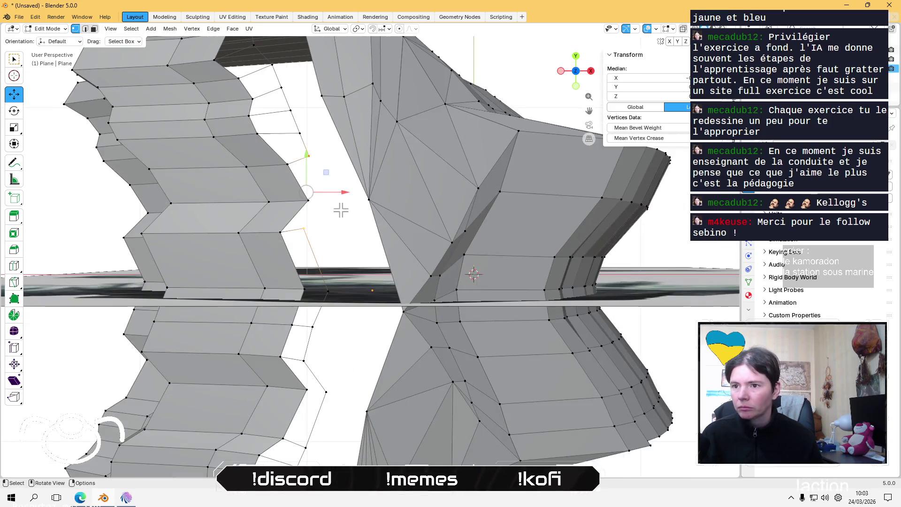
alt+shift+click(341, 210)
right_click(341, 215)
click(341, 210)
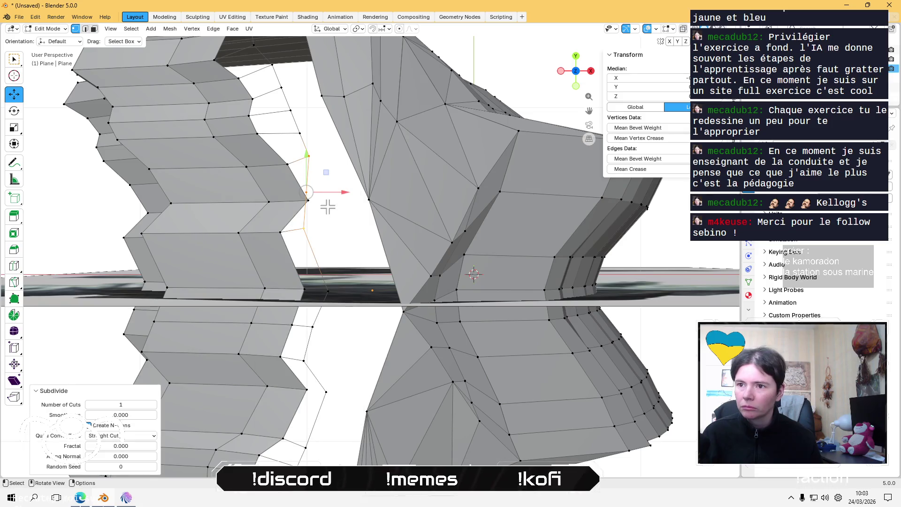
click(307, 191)
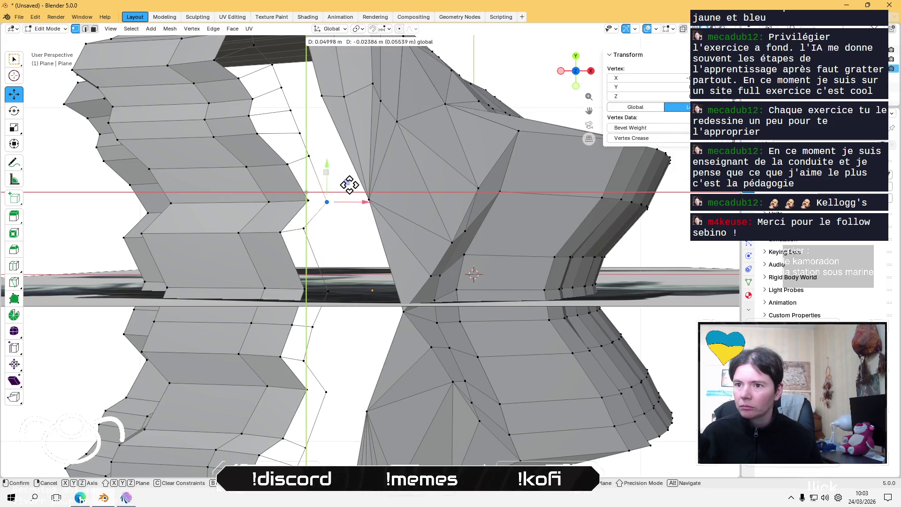
drag(329, 173, 352, 186)
- Reposition two more vertices along the gap edge to roughen its outline
mouse_move(352, 187)
middle_down()
mouse_move(374, 436)
mouse_move(322, 222)
middle_up()
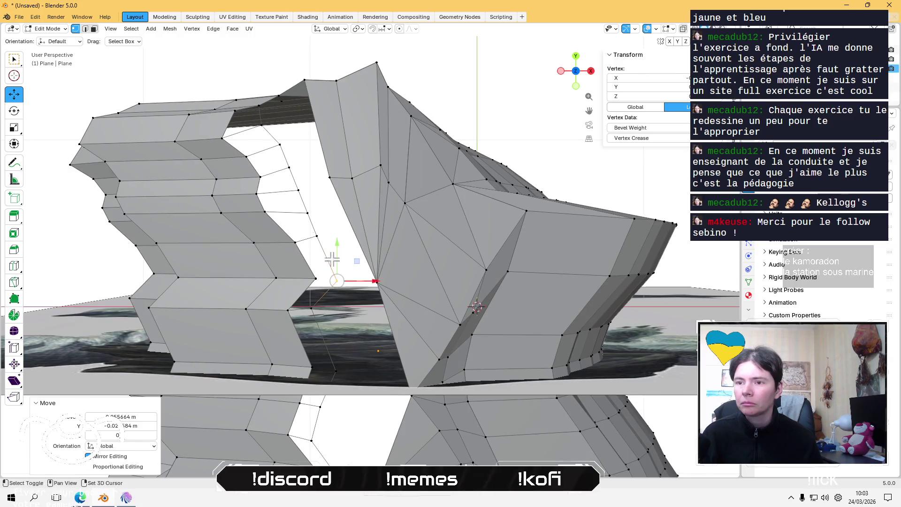
click(322, 222)
key(g)
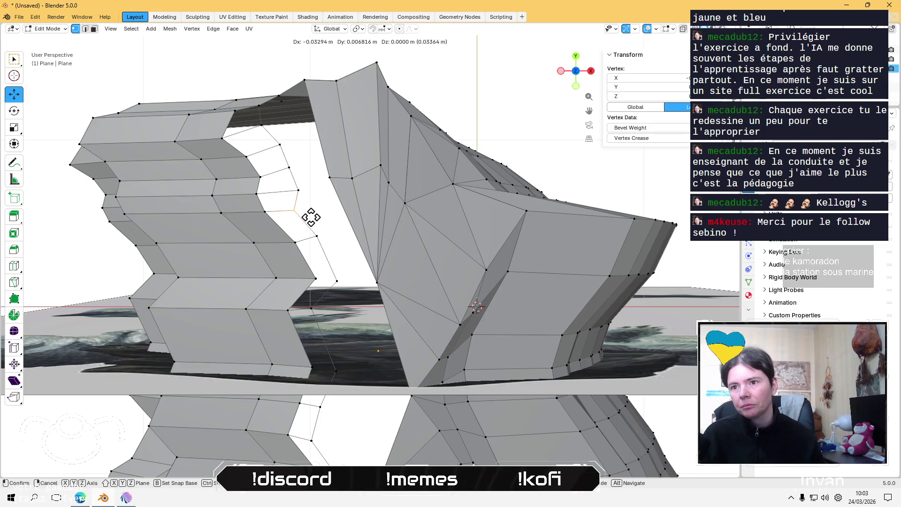
click(309, 215)
click(296, 169)
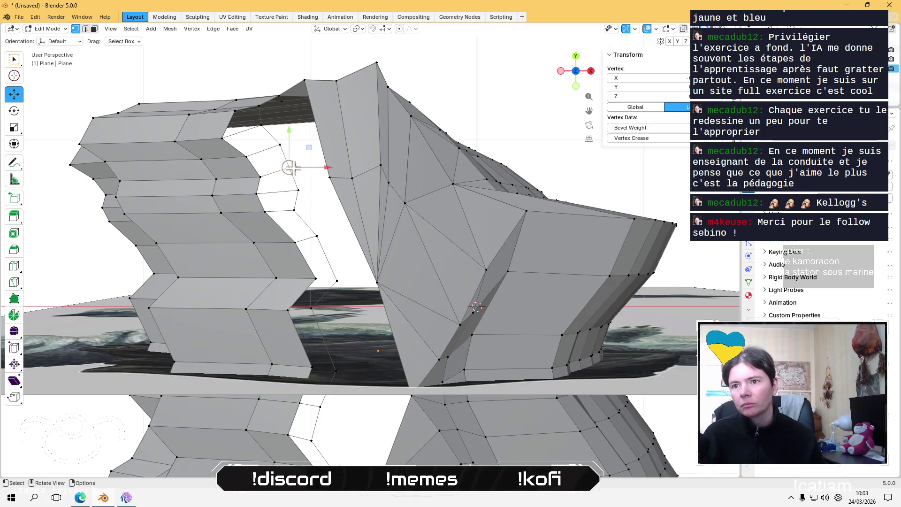
key(g)
click(260, 197)
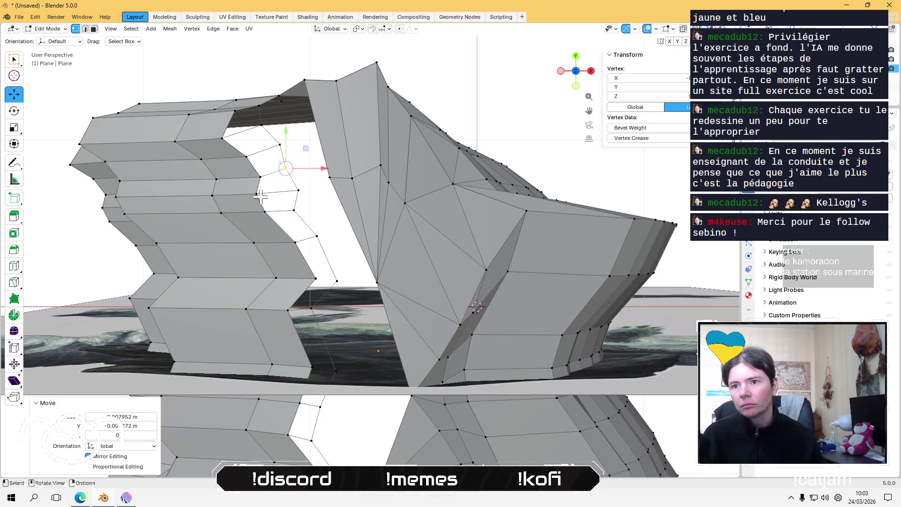
click(180, 78)
- Shift two vertices down the lower gap edge while viewing the meshes from below
mouse_move(271, 246)
middle_down()
mouse_move(260, 259)
mouse_move(400, 298)
middle_up()
click(370, 256)
key(g)
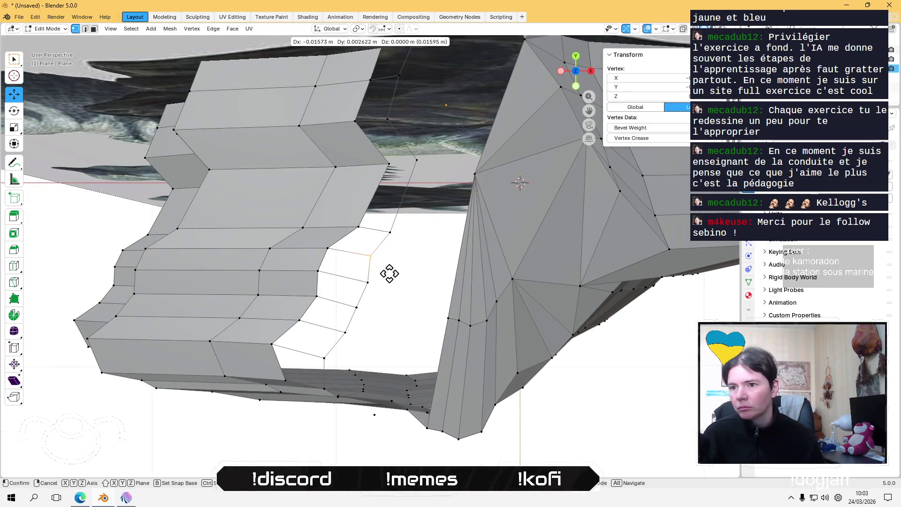
click(389, 273)
click(359, 314)
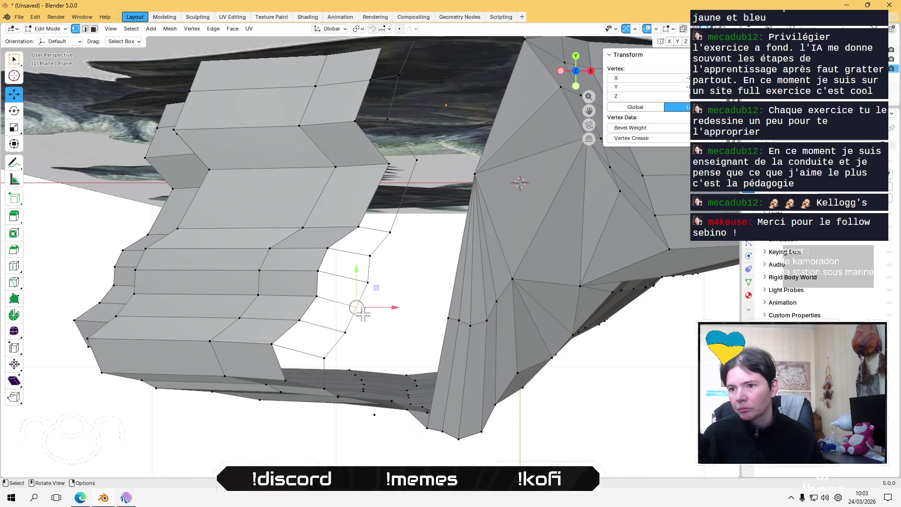
key(g)
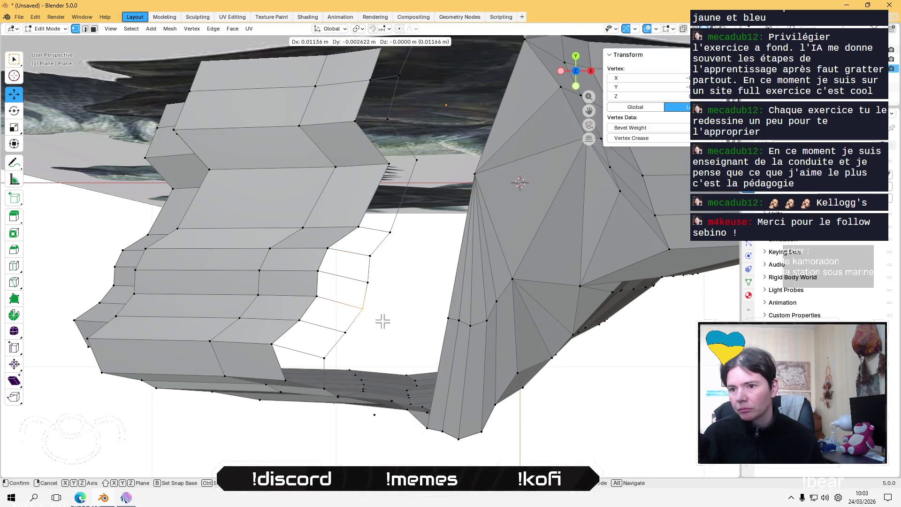
click(382, 321)
click(340, 374)
- Inspect the gap from a flatter angle, trying and clearing vertex selections beside it
middle_drag(373, 259, 319, 397)
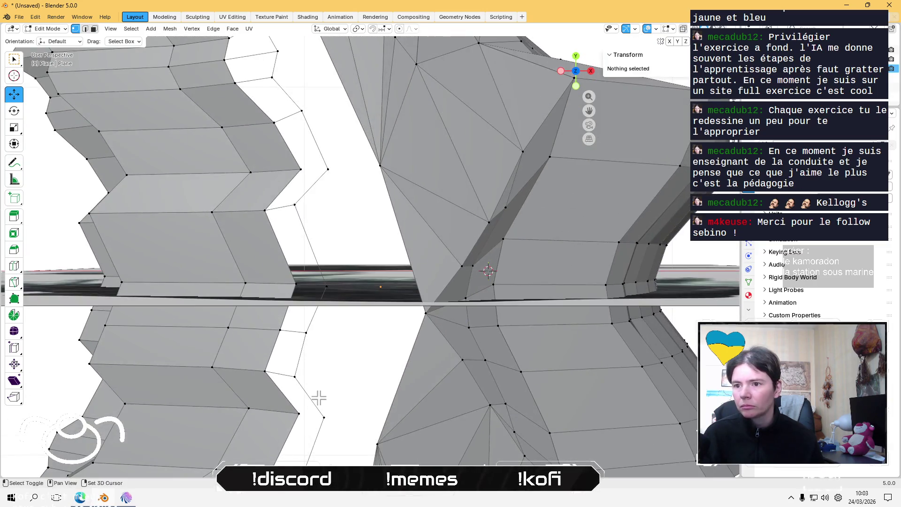
click(334, 179)
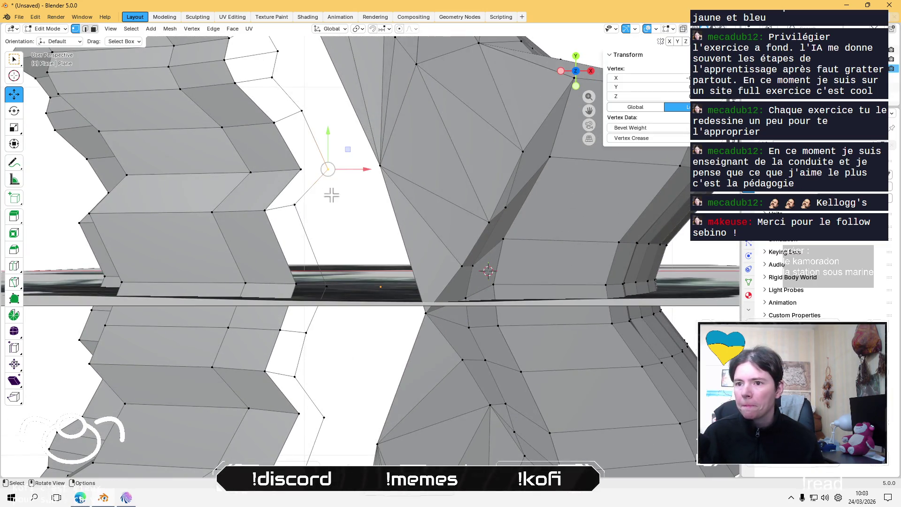
middle_drag(338, 329, 346, 306)
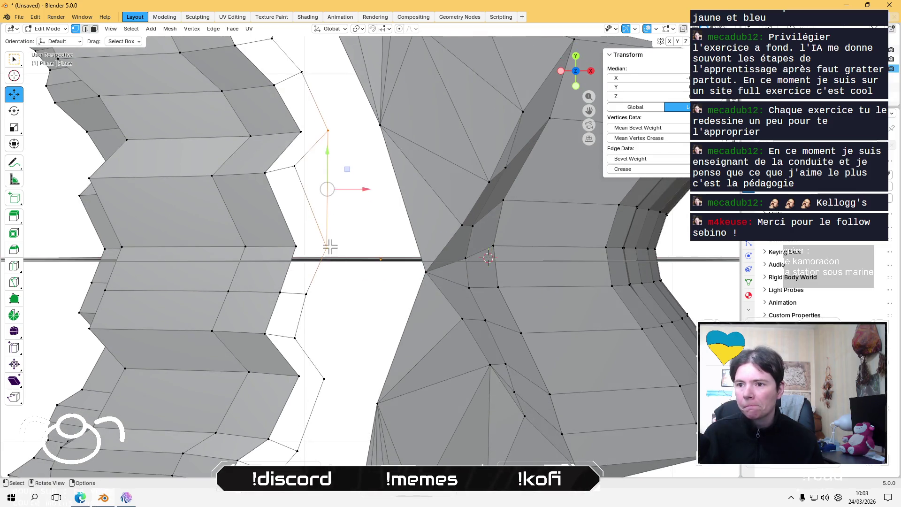
click(358, 319)
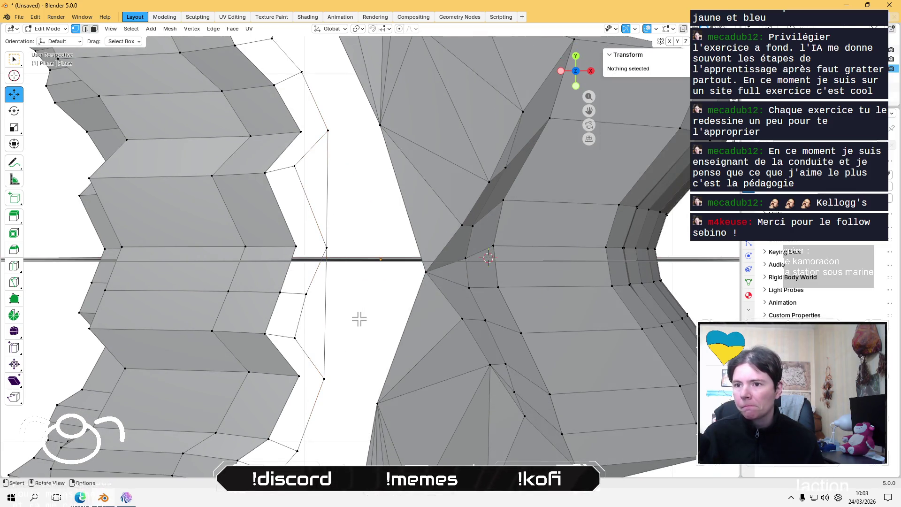
click(327, 247)
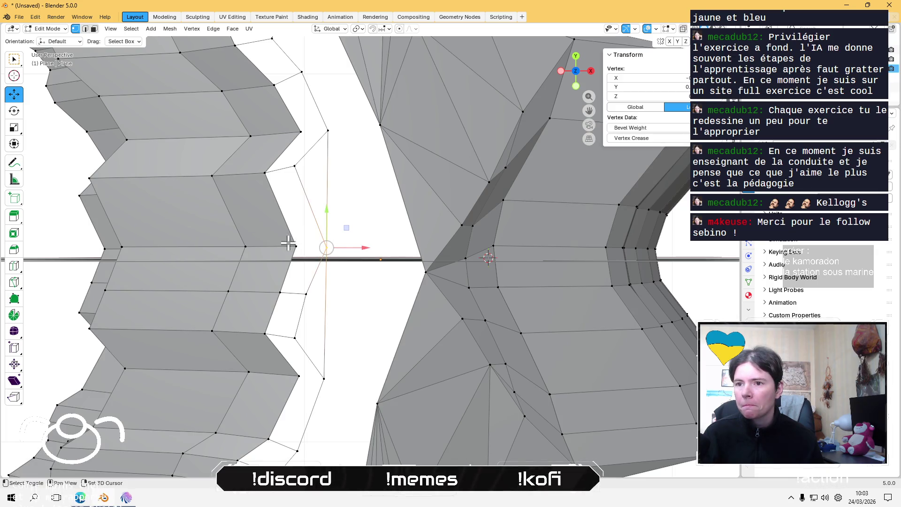
shift+click(296, 246)
click(361, 328)
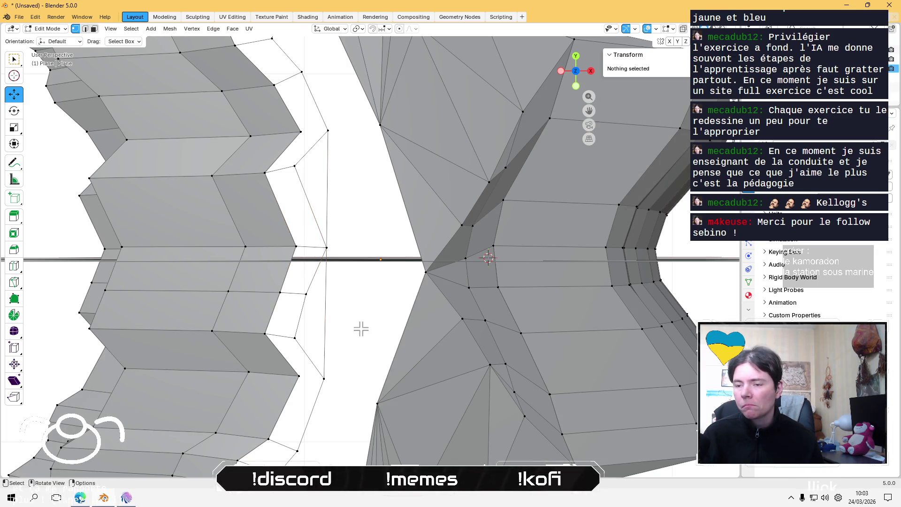
- In edge select, subdivide the vertical gap edge and move its new midpoint vertex
key(2)
click(325, 313)
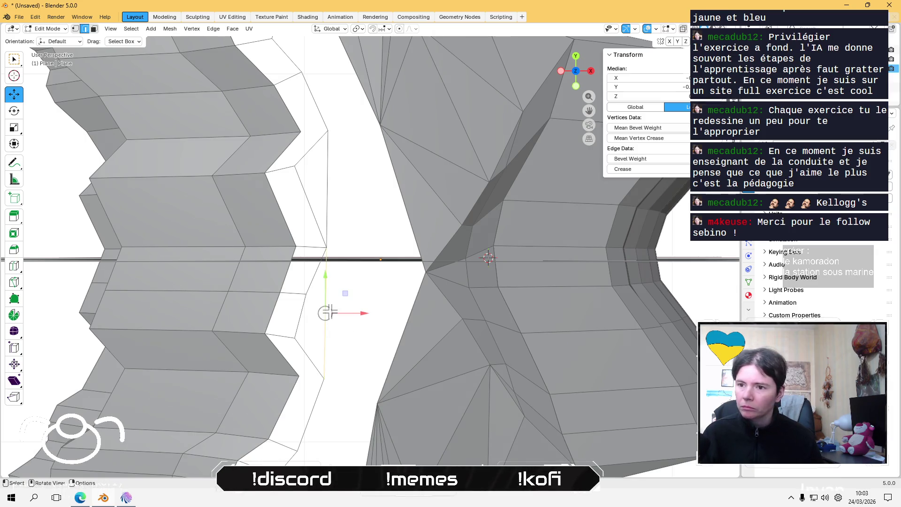
right_click(325, 312)
click(311, 222)
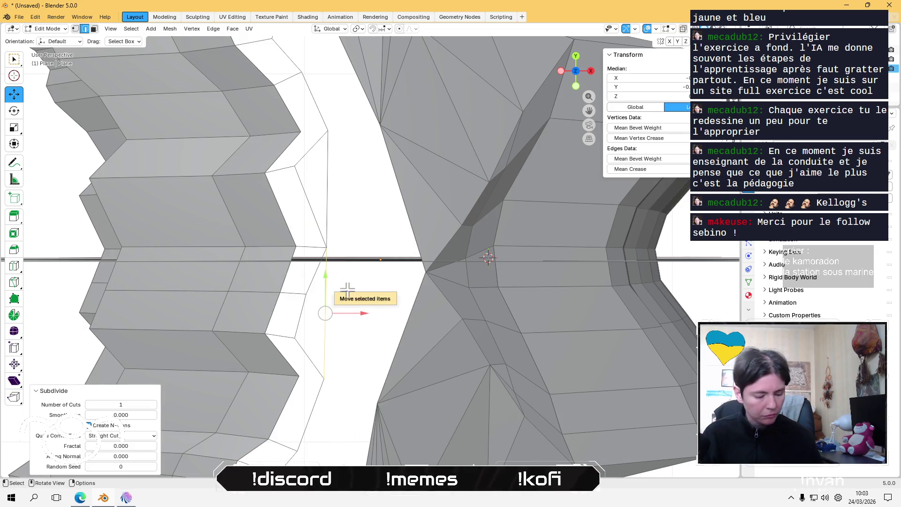
key(1)
click(347, 311)
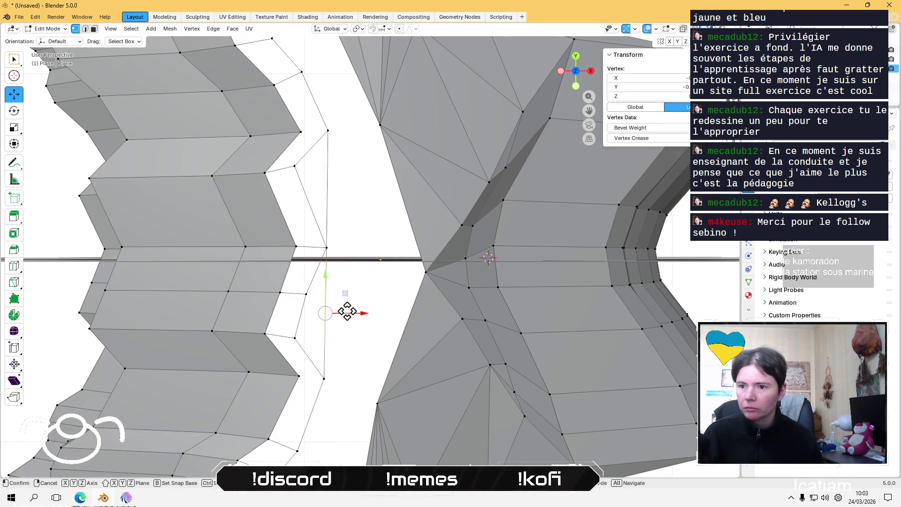
key(g)
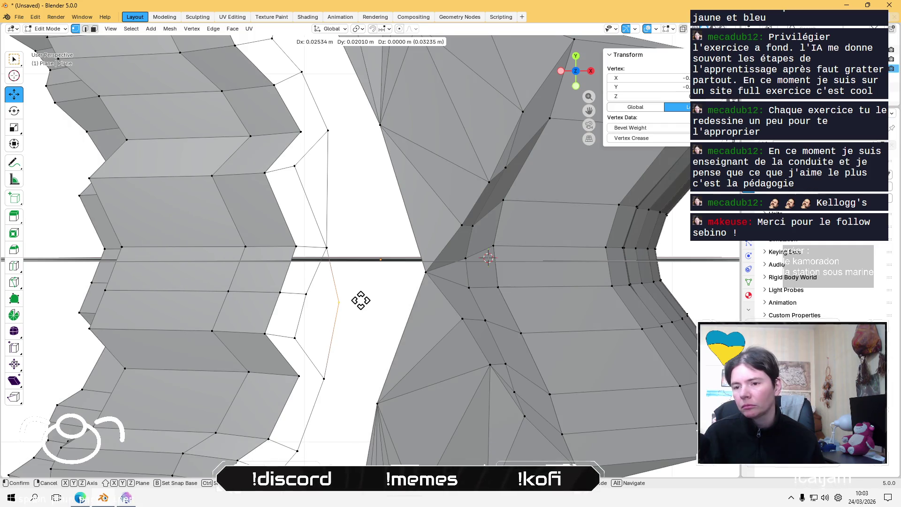
click(360, 301)
- Undo that move, then subdivide the gap edges with Number of Cuts set to 2
key(ctrl+z)
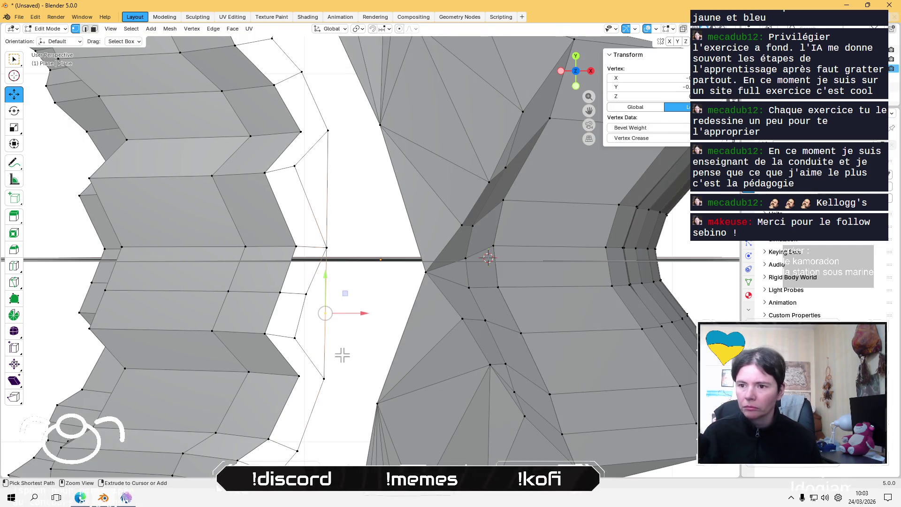
key(ctrl+z)
key(2)
right_click(315, 212)
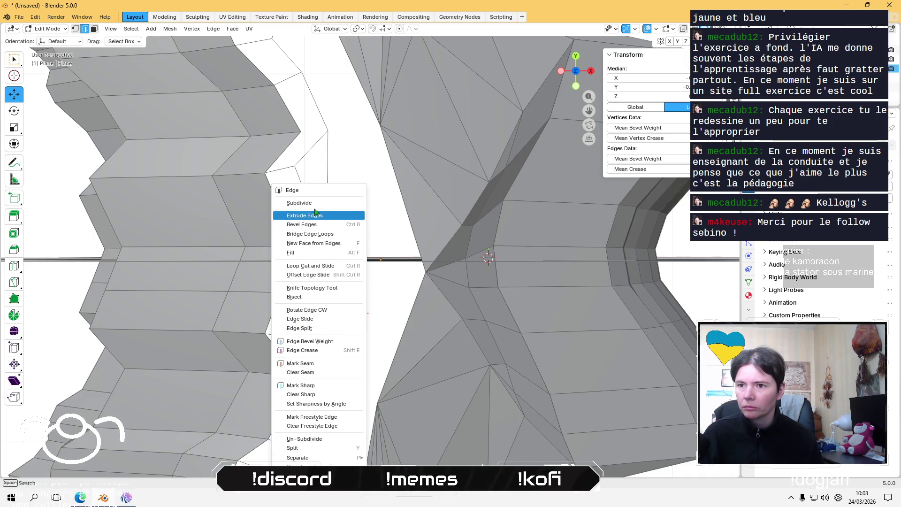
click(314, 204)
click(154, 405)
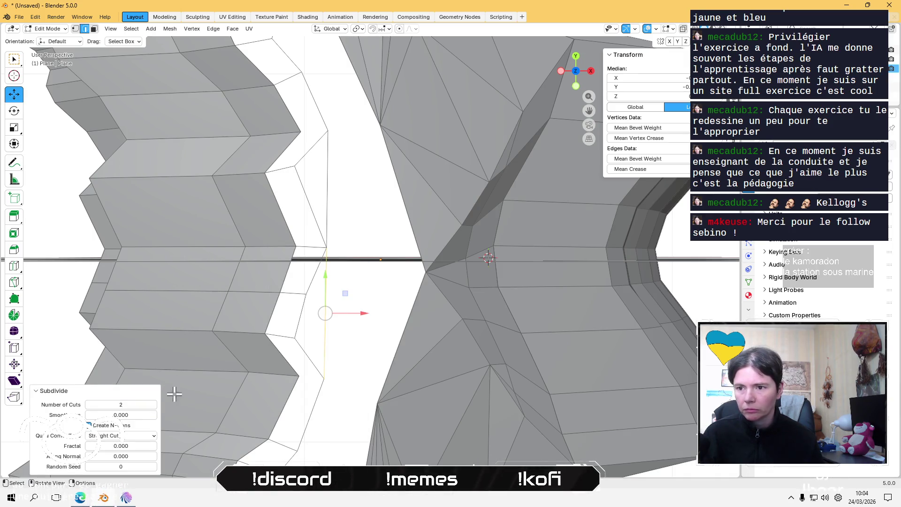
- Narrow the selection down to a single gap edge, toggling between edge and vertex select
click(347, 342)
key(1)
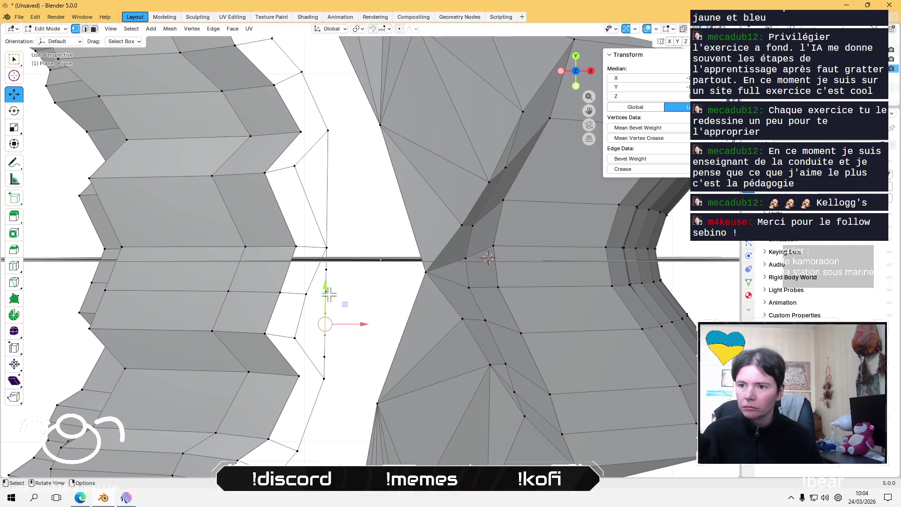
key(2)
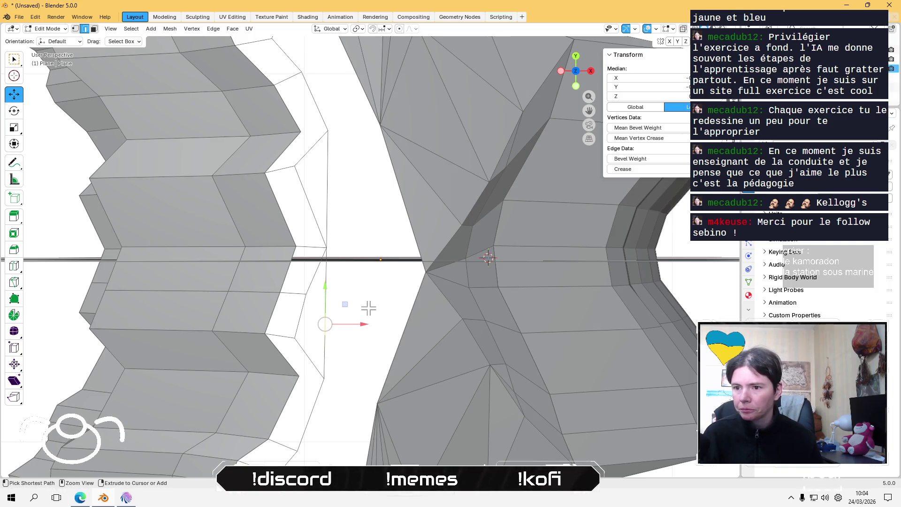
ctrl+click(368, 308)
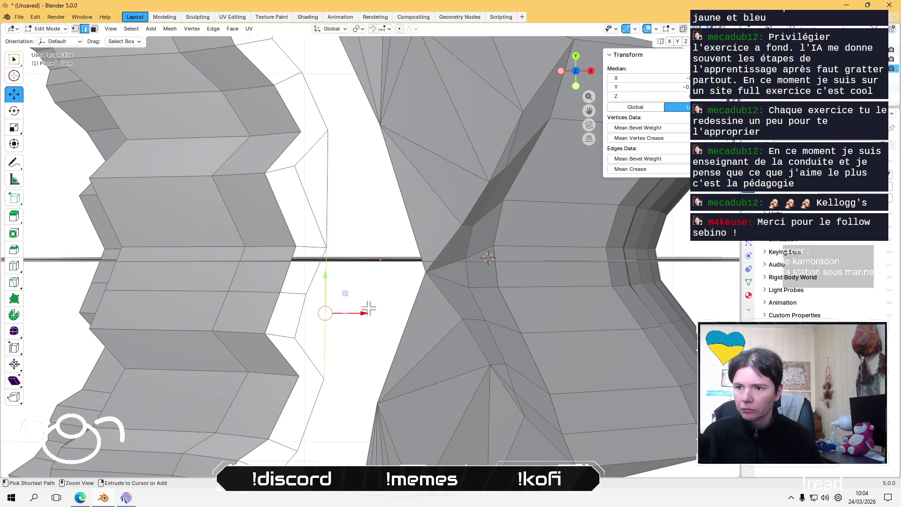
click(367, 308)
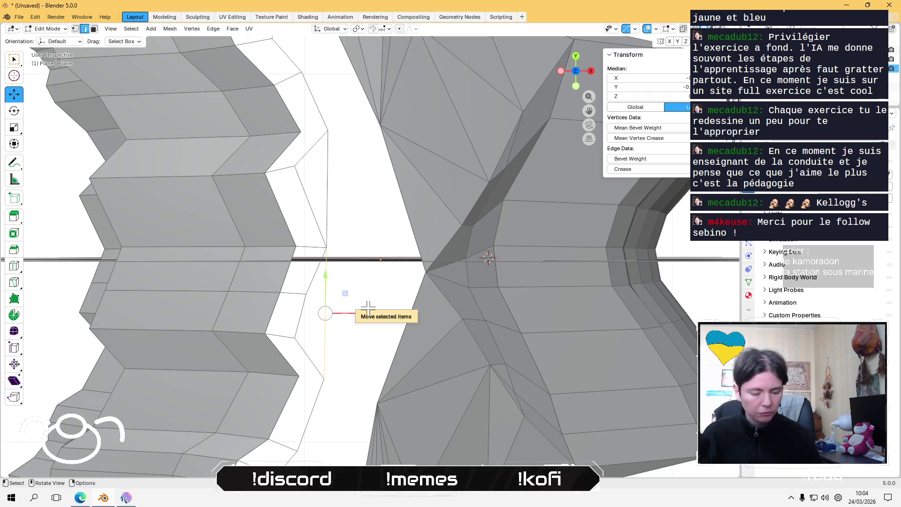
key(1)
click(355, 330)
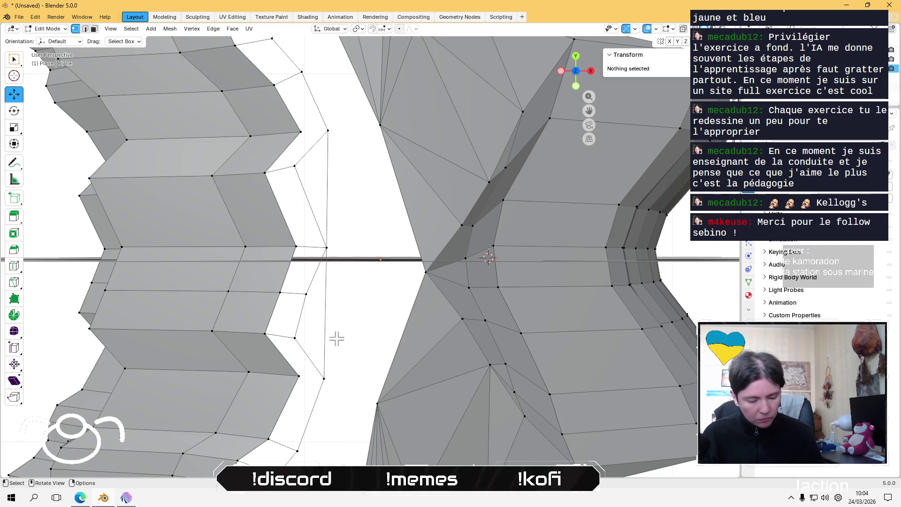
key(2)
- Subdivide the lower edge of the gap and pick one of the resulting new edges
click(340, 319)
right_click(340, 318)
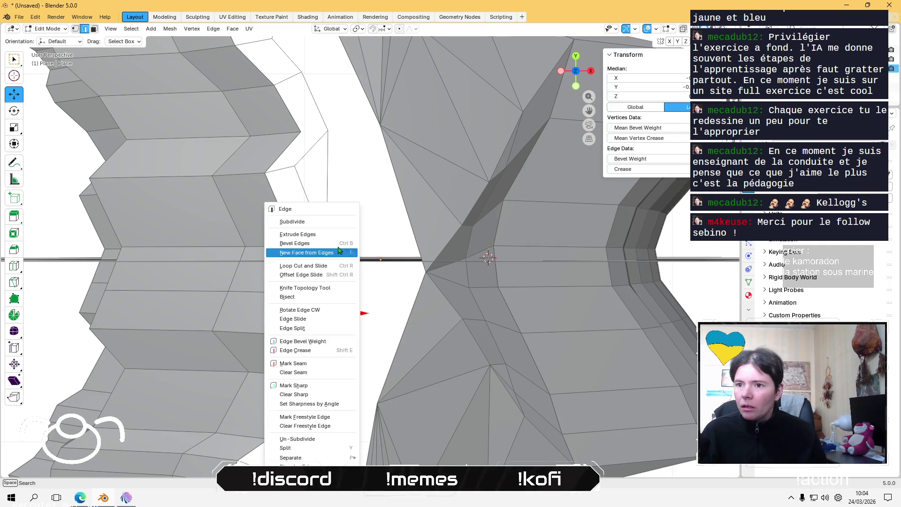
click(335, 224)
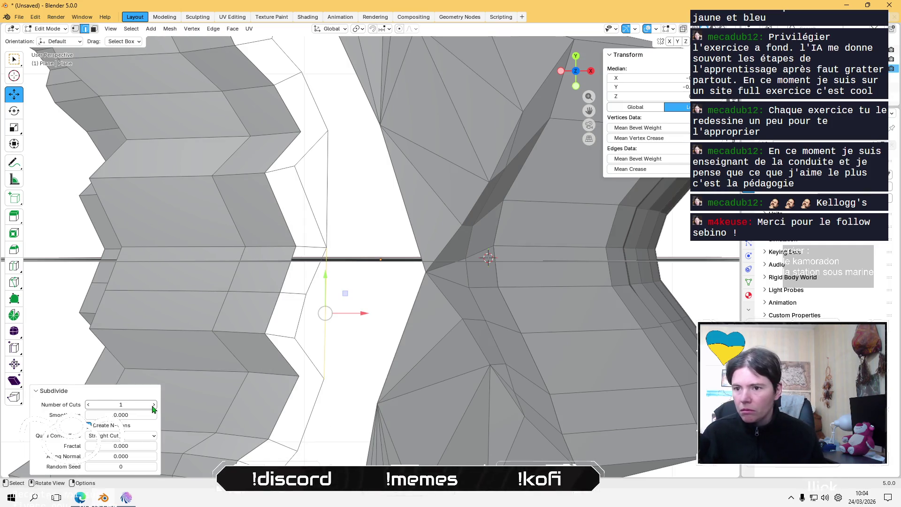
click(351, 396)
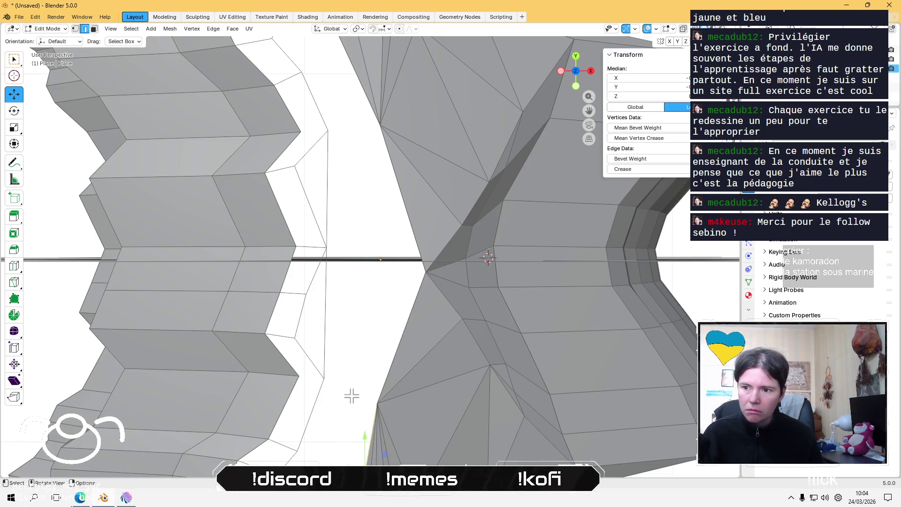
key(1)
- Move the new lower-gap vertex twice into place, then select three vertices along the gap
click(324, 334)
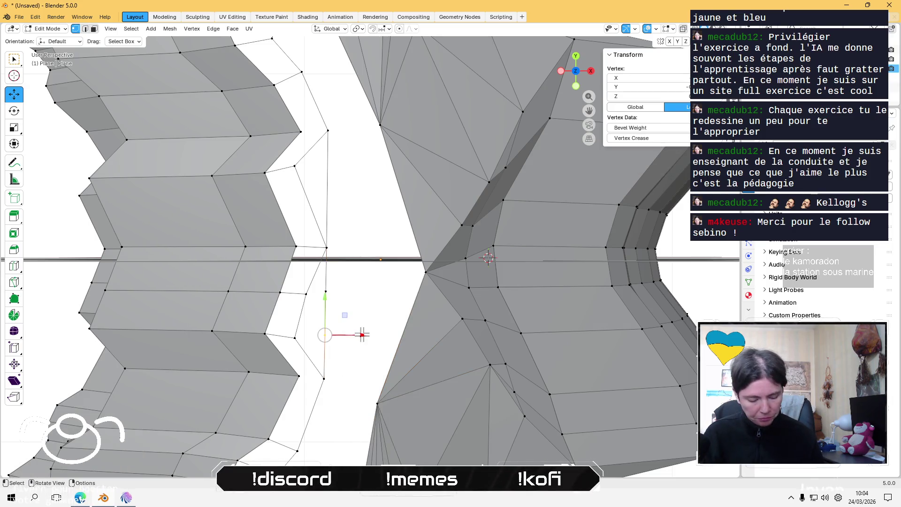
key(g)
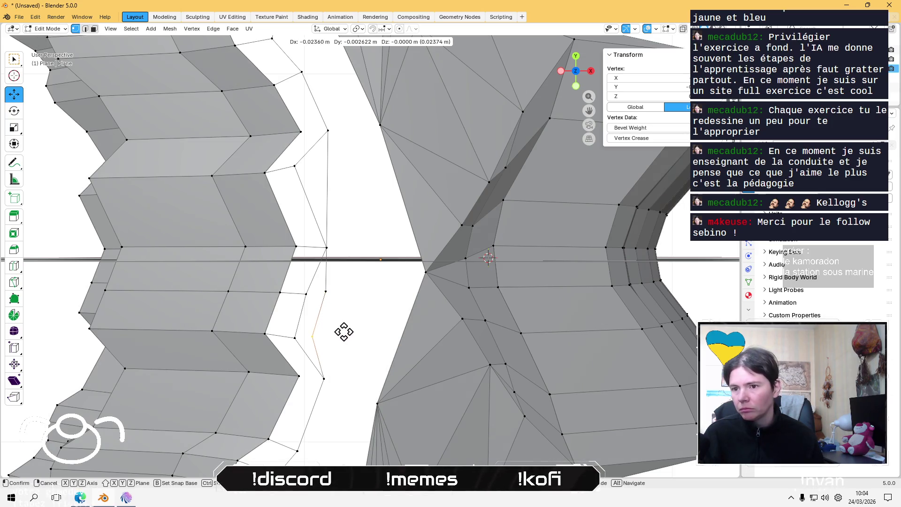
click(338, 296)
key(g)
click(340, 320)
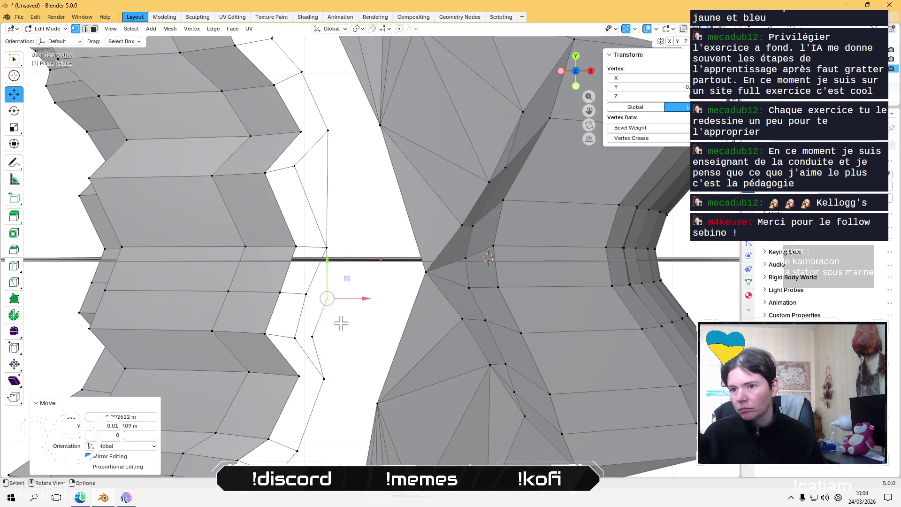
click(312, 298)
shift+click(342, 306)
shift+click(312, 332)
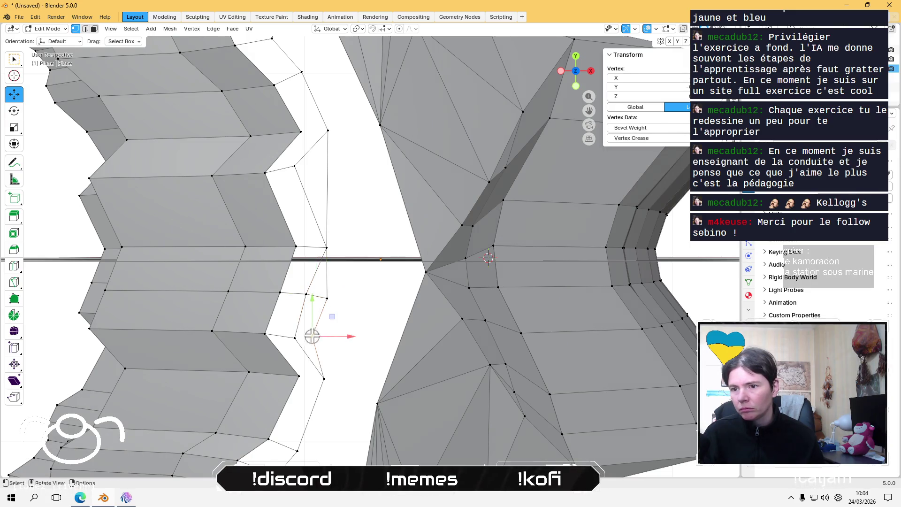
key(alt+a)
scroll(362, 318, down, 5)
middle_drag(362, 318, 331, 249)
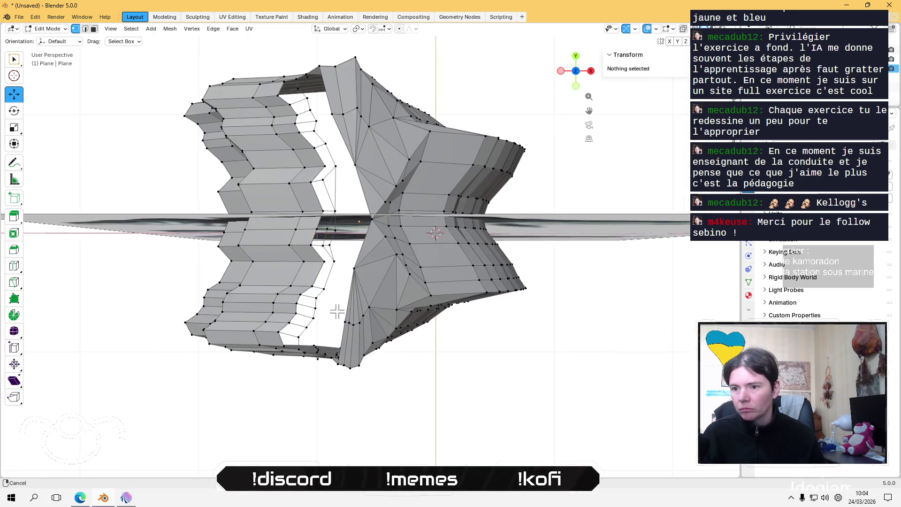
scroll(309, 357, up, 5)
mouse_move(325, 313)
middle_down()
mouse_move(348, 300)
mouse_move(368, 387)
mouse_move(349, 358)
mouse_move(416, 358)
mouse_move(416, 332)
mouse_move(426, 355)
mouse_move(432, 328)
middle_up()
scroll(433, 328, up, 2)
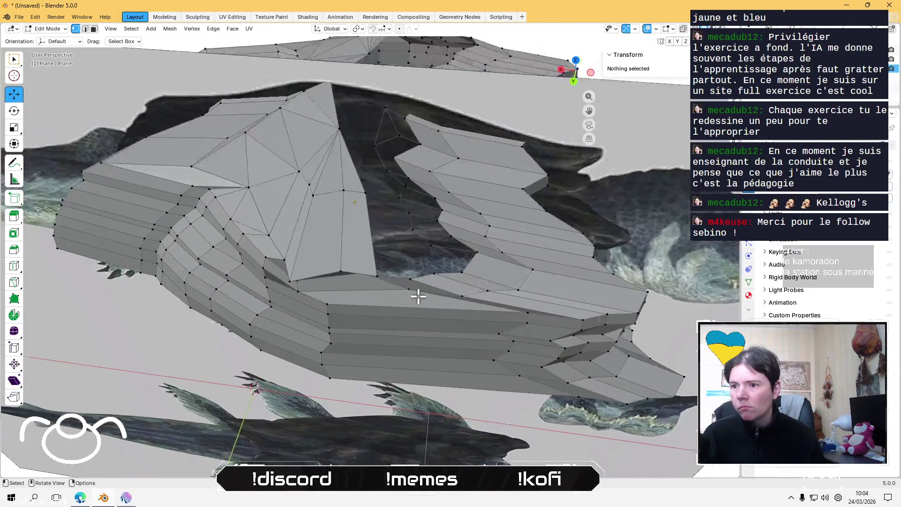
scroll(416, 296, up, 2)
scroll(406, 276, up, 2)
mouse_move(406, 275)
middle_down()
mouse_move(263, 263)
mouse_move(246, 221)
mouse_move(254, 189)
mouse_move(219, 264)
mouse_move(298, 265)
mouse_move(281, 274)
mouse_move(317, 249)
mouse_move(324, 280)
mouse_move(315, 290)
mouse_move(286, 282)
middle_up()
click(317, 249)
mouse_move(400, 245)
middle_down()
mouse_move(411, 268)
mouse_move(310, 233)
middle_up()
mouse_move(331, 302)
middle_down()
mouse_move(338, 246)
mouse_move(318, 238)
mouse_move(375, 347)
mouse_move(358, 157)
mouse_move(378, 171)
mouse_move(380, 238)
middle_up()
click(434, 206)
middle_drag(434, 207, 427, 247)
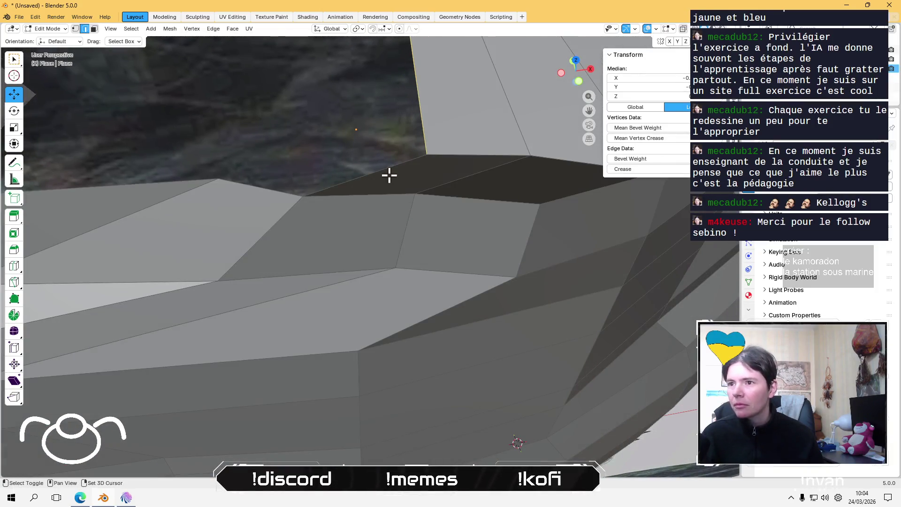
scroll(396, 186, down, 3)
scroll(394, 188, down, 3)
scroll(392, 187, down, 5)
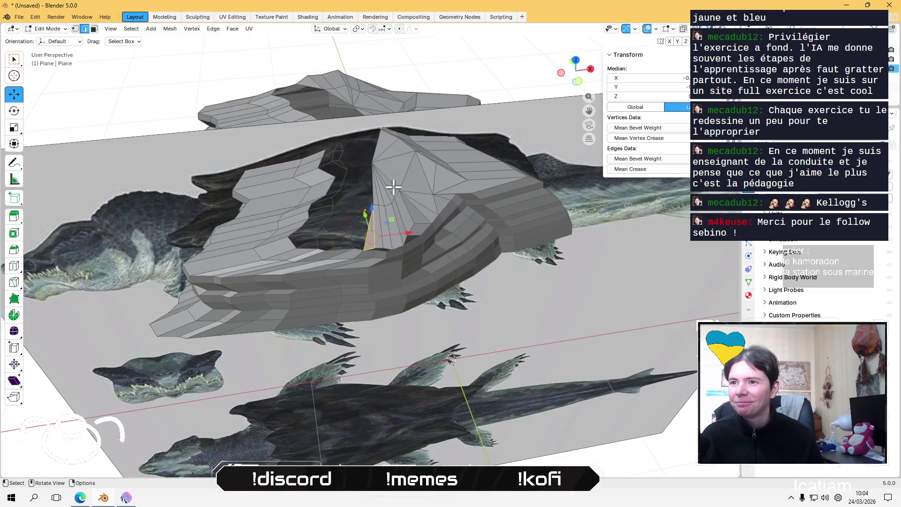